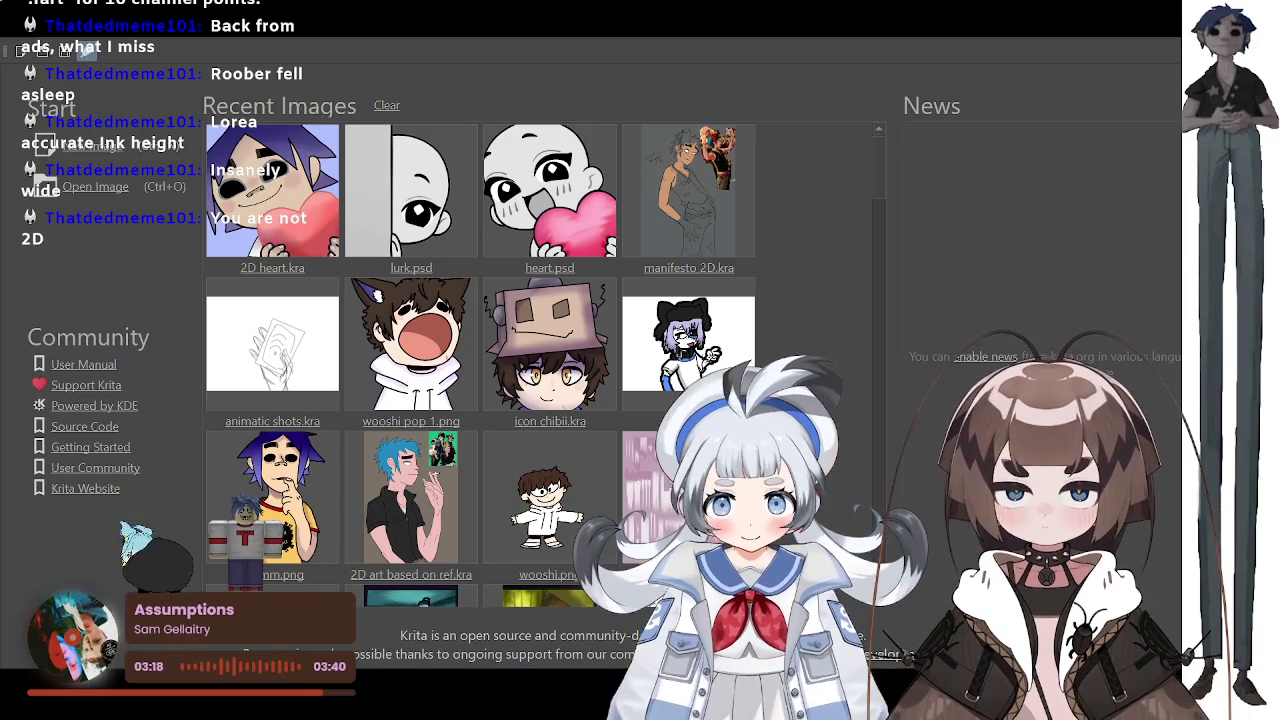
Step: Open manifesto 2D.kra from the Recent Images list on the welcome screen
left_click(708, 180)
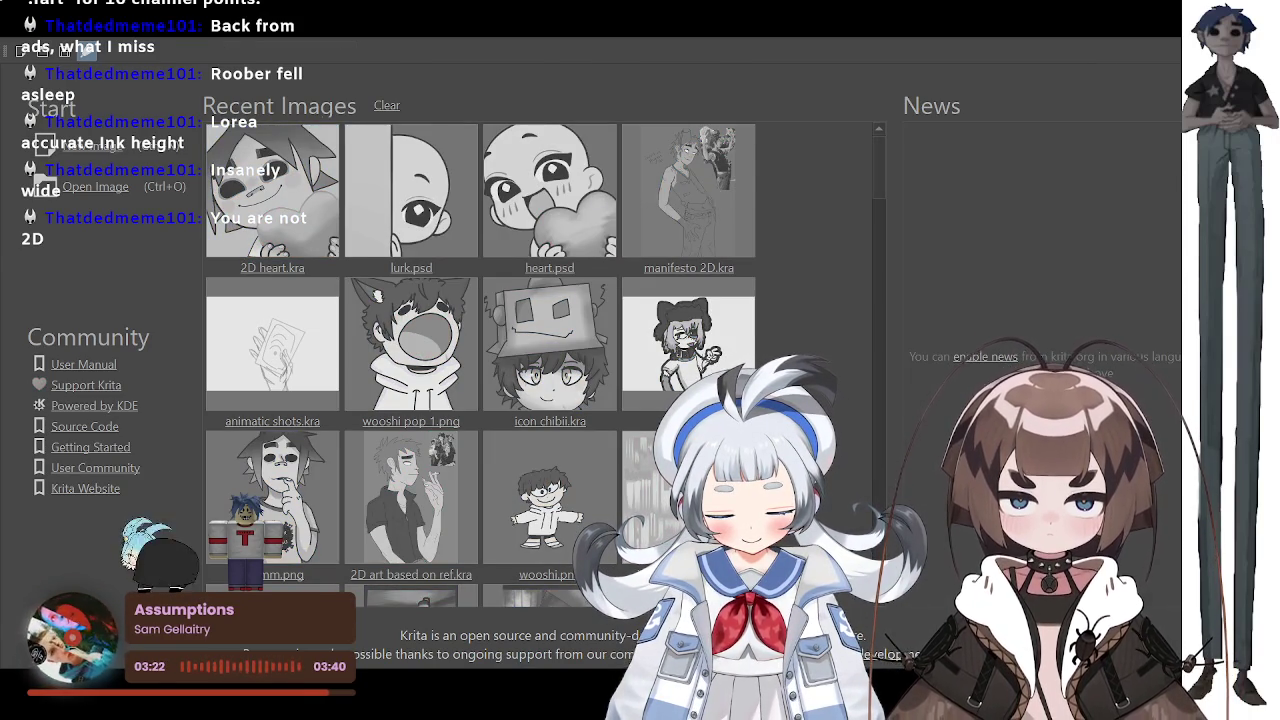
scroll(637, 300, "down", 1)
scroll(637, 300, "down", 2)
Step: Zoom the canvas to frame the character drawing and its colour reference image
scroll(637, 300, "down", 2)
scroll(637, 300, "up", 3)
scroll(672, 342, "up", 1)
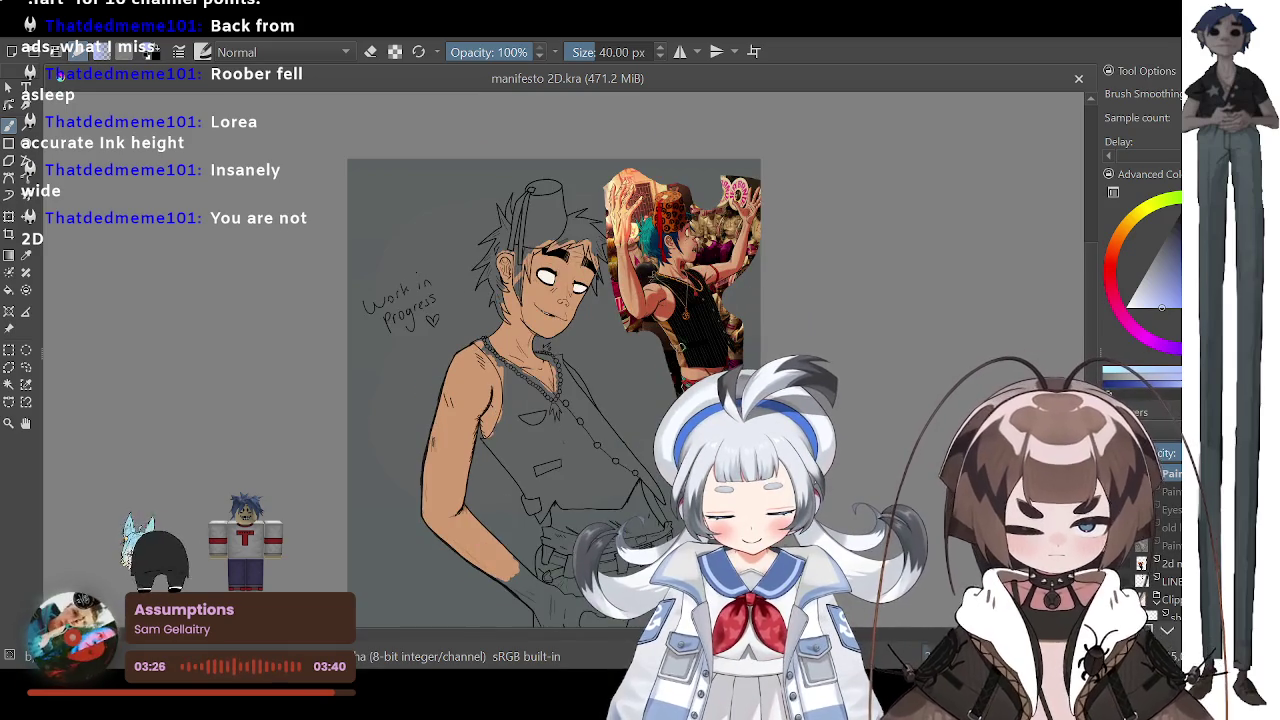
scroll(672, 342, "up", 1)
scroll(672, 342, "up", 1)
scroll(675, 345, "down", 1)
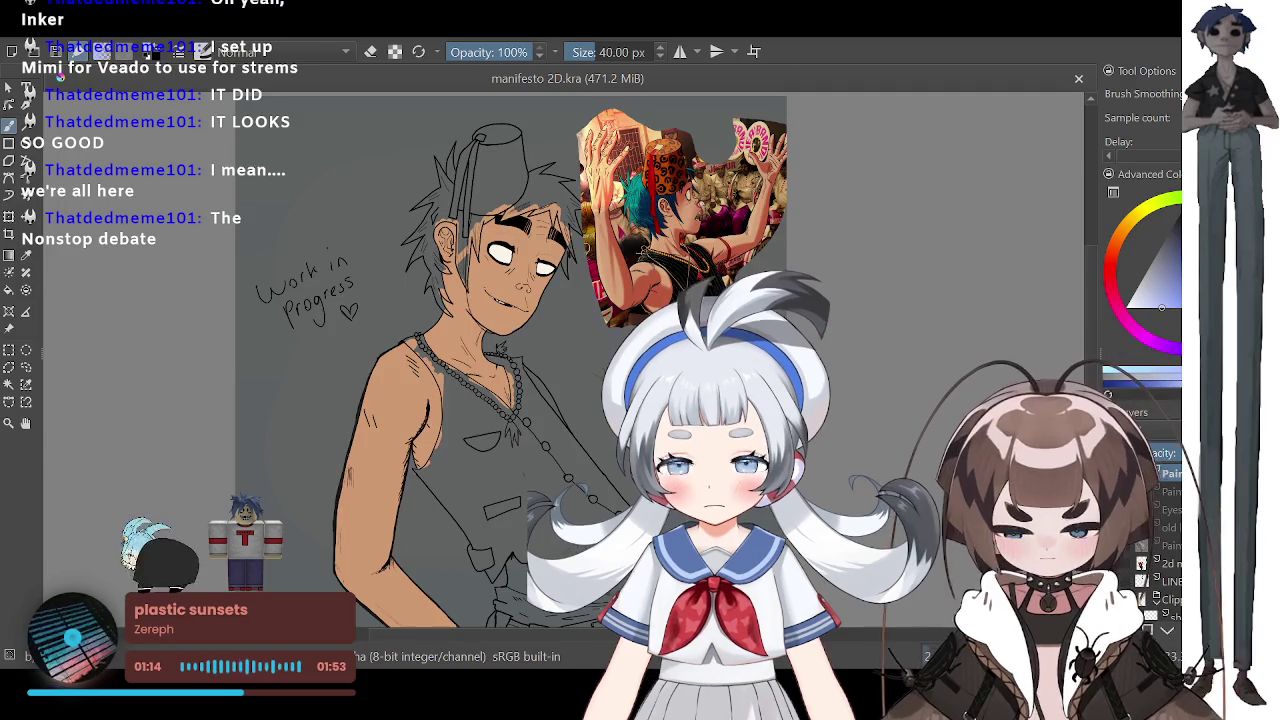
Step: Sample the tan skin colour from the arm and return to the freehand brush
scroll(609, 252, "down", 3)
scroll(514, 377, "up", 3)
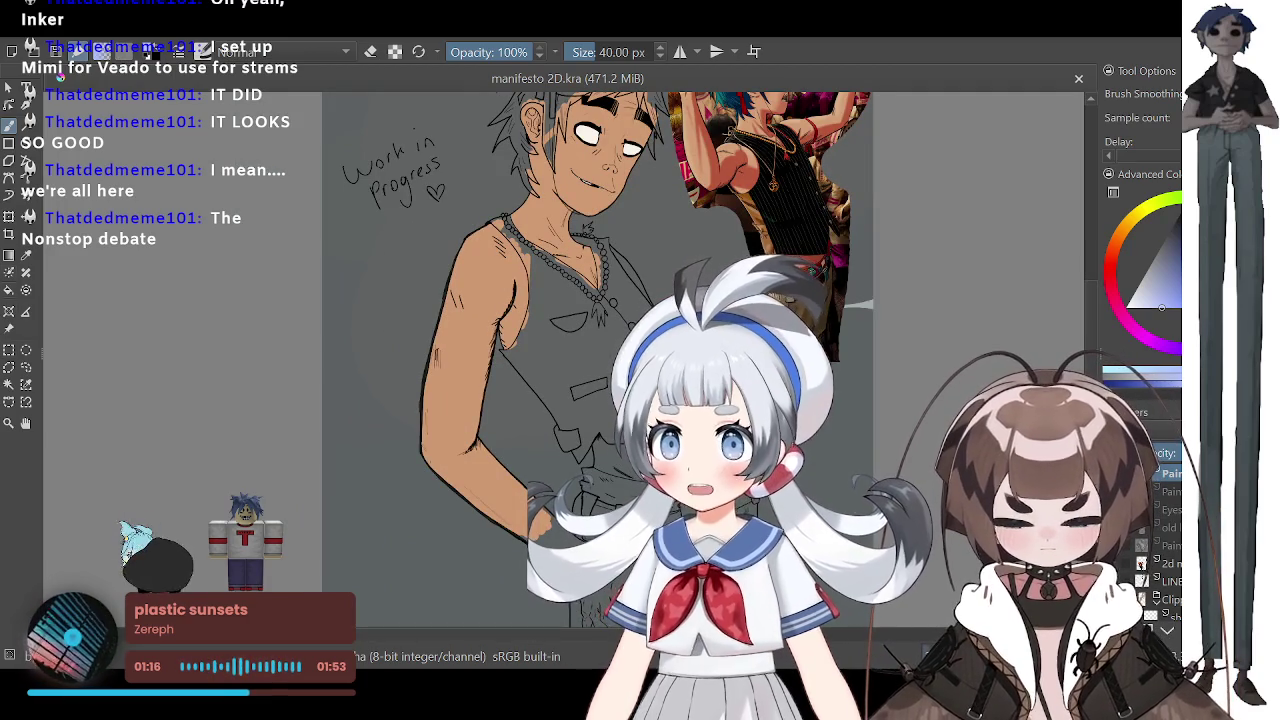
key("p")
left_click(458, 300)
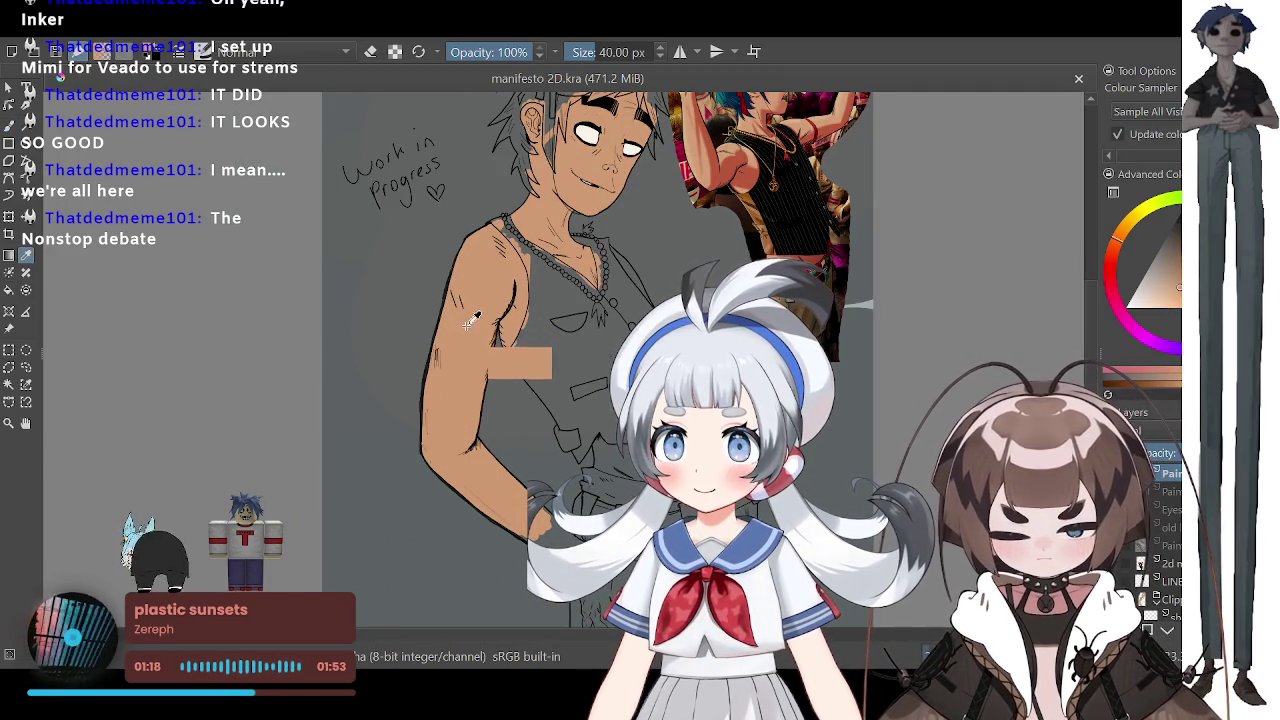
left_click(9, 125)
Step: Zoom in on the character's waist and the hand over the belt
scroll(390, 320, "down", 1)
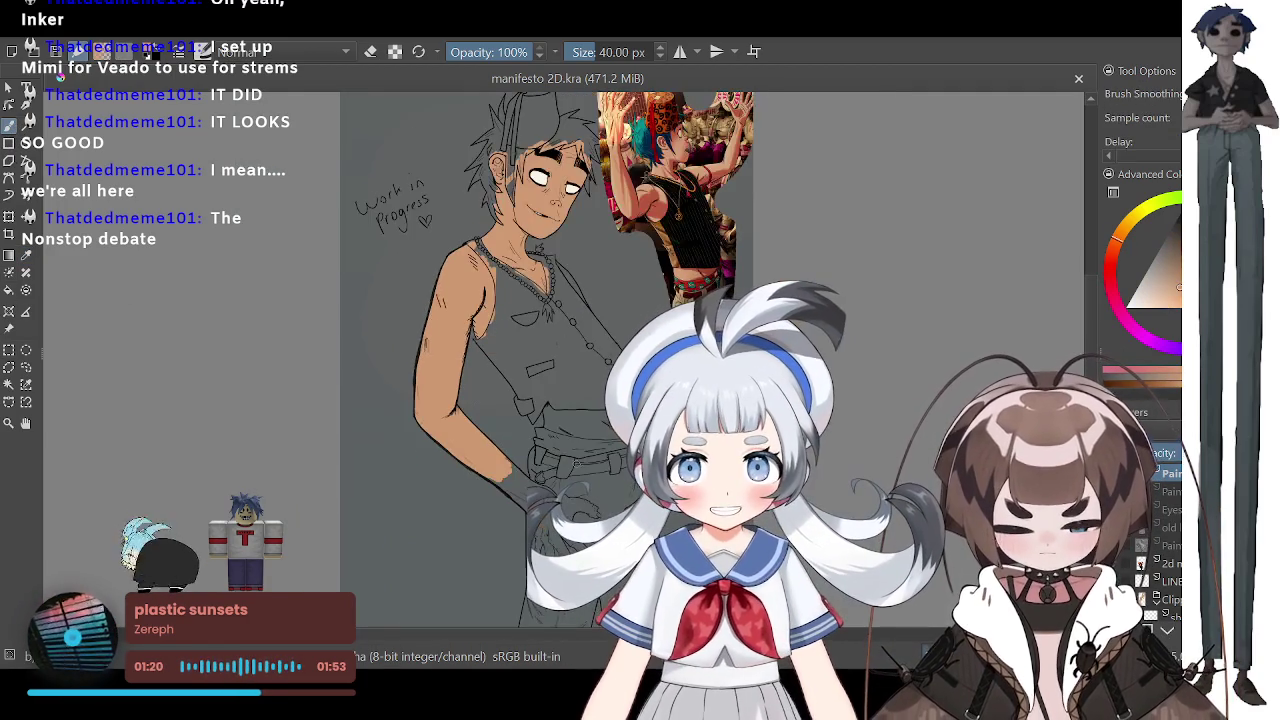
scroll(755, 232, "up", 2)
scroll(755, 232, "up", 2)
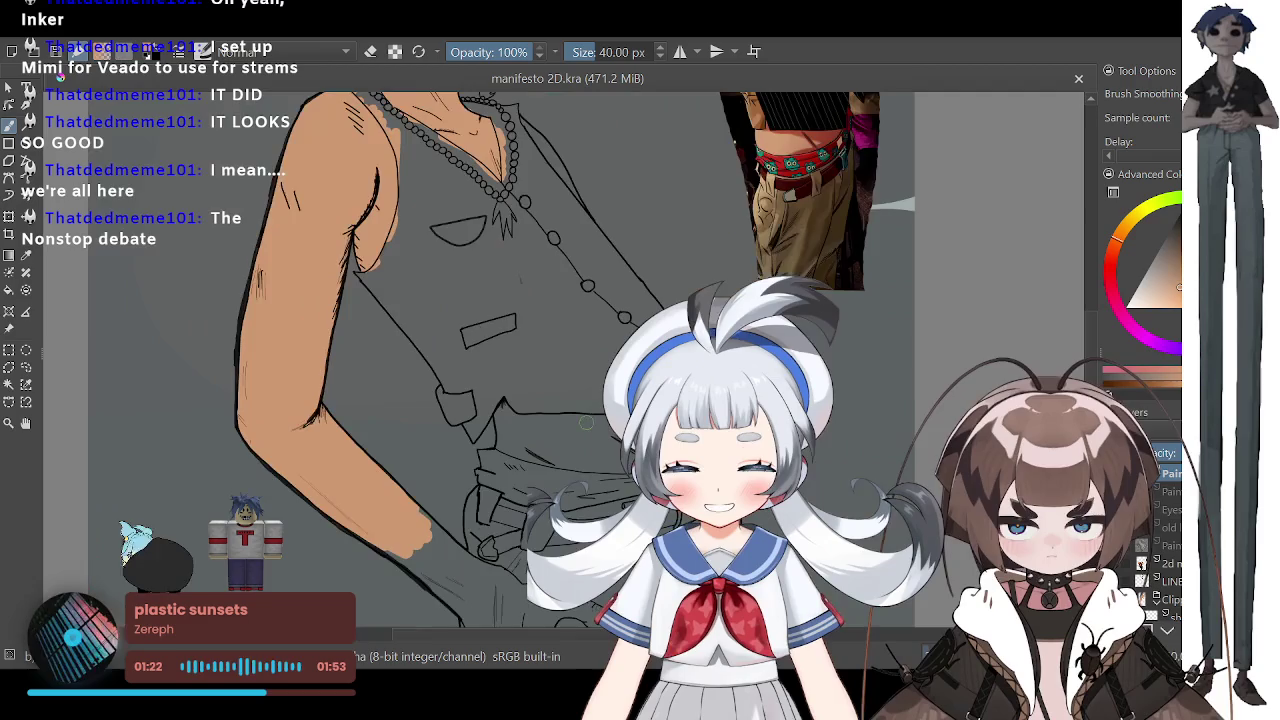
scroll(755, 232, "down", 2)
scroll(755, 232, "up", 2)
scroll(623, 263, "up", 2)
scroll(600, 330, "down", 2)
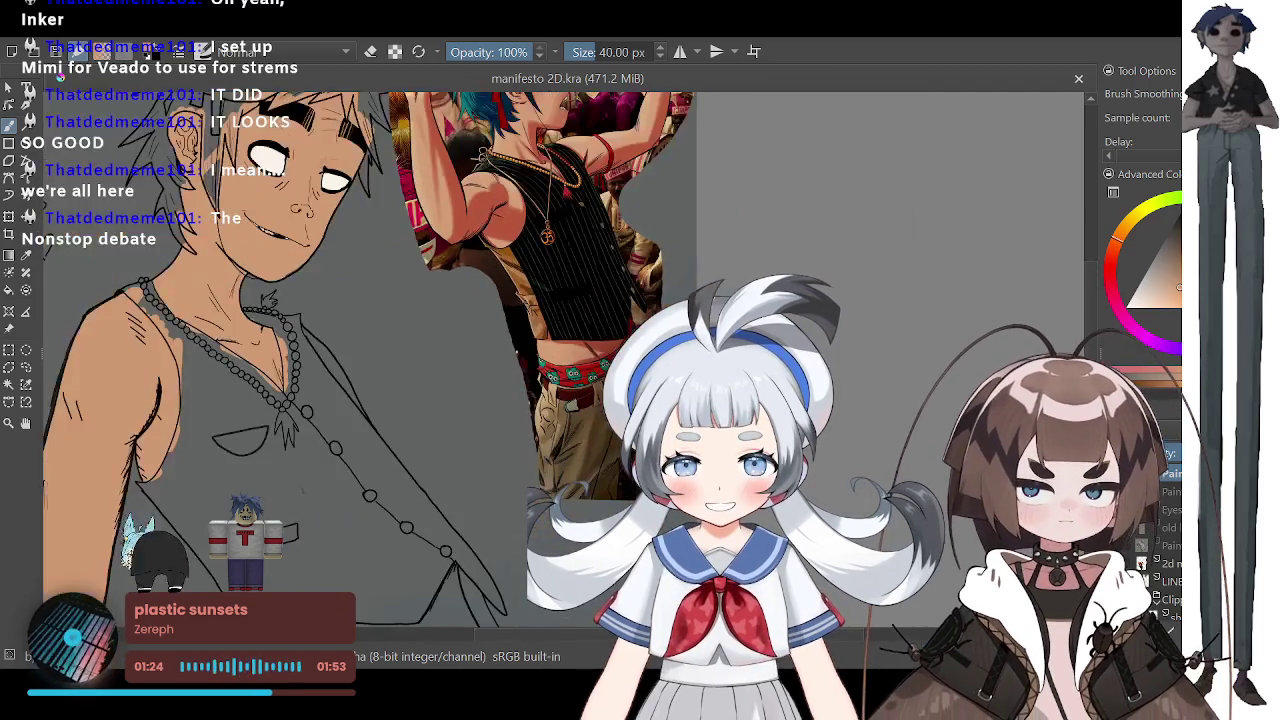
scroll(592, 393, "up", 2)
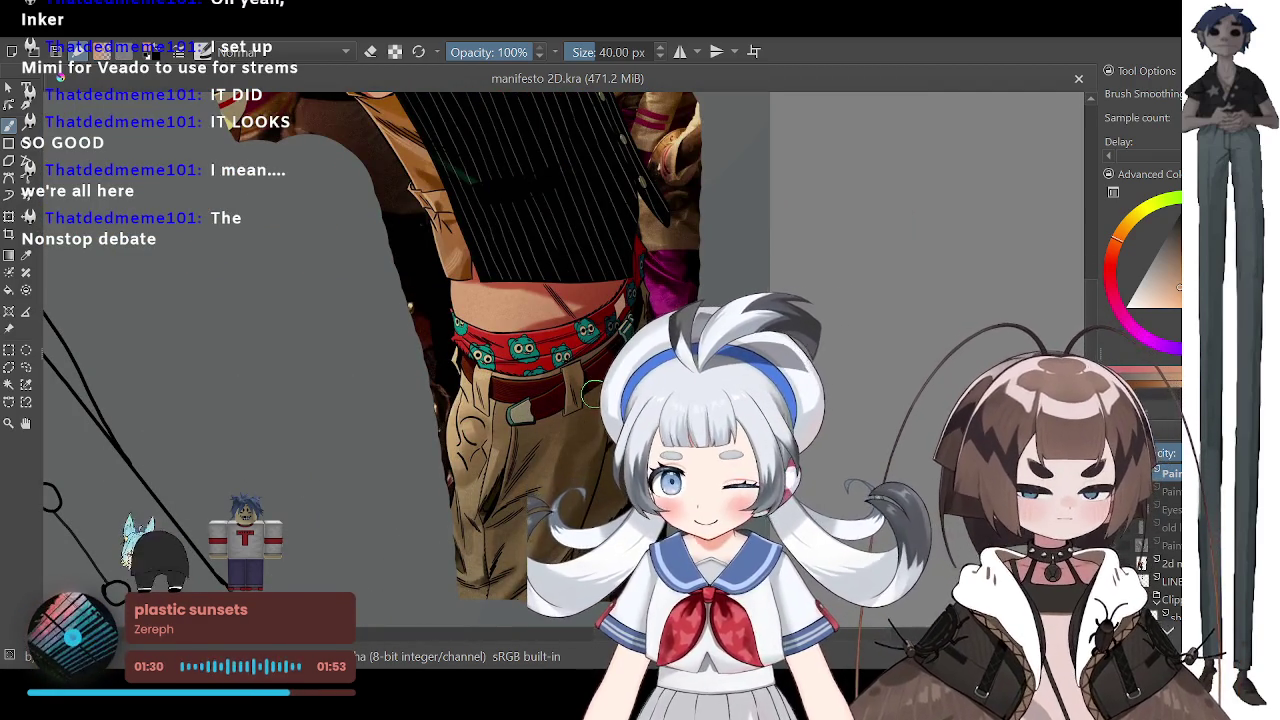
scroll(593, 393, "down", 3)
scroll(595, 393, "down", 2)
scroll(560, 420, "down", 1)
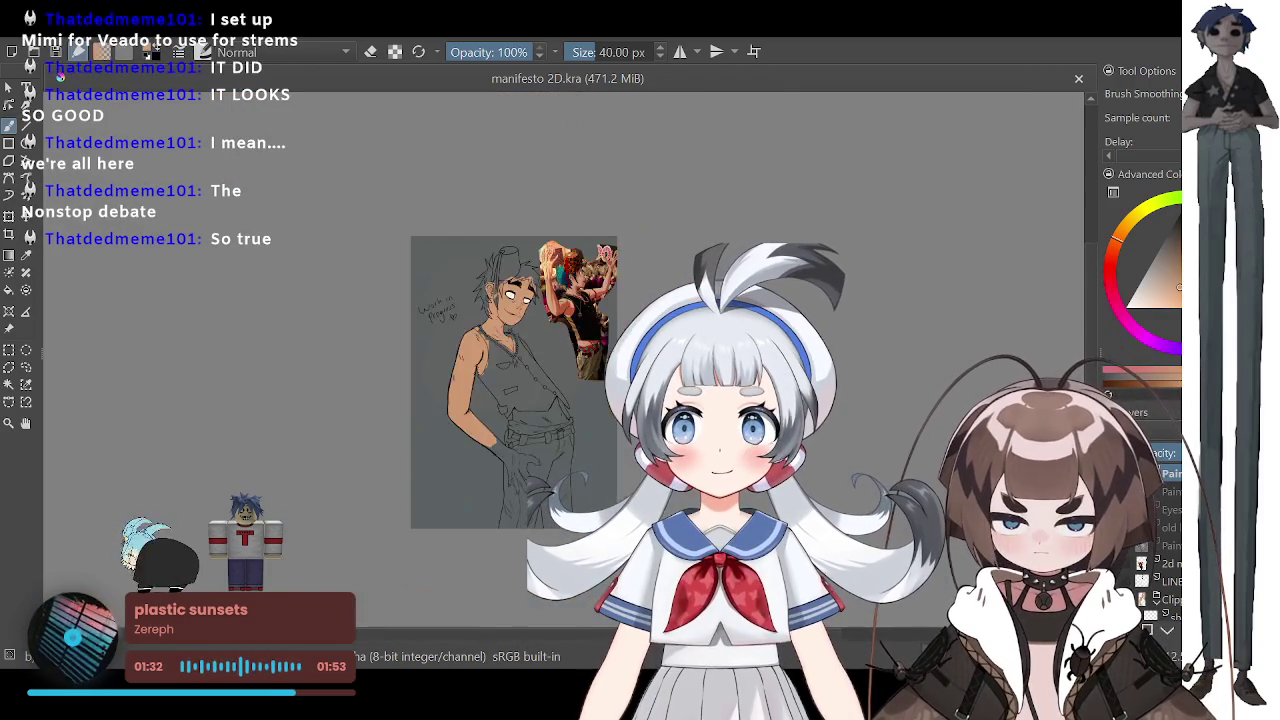
scroll(500, 480, "up", 1)
scroll(484, 501, "up", 1)
scroll(484, 501, "up", 2)
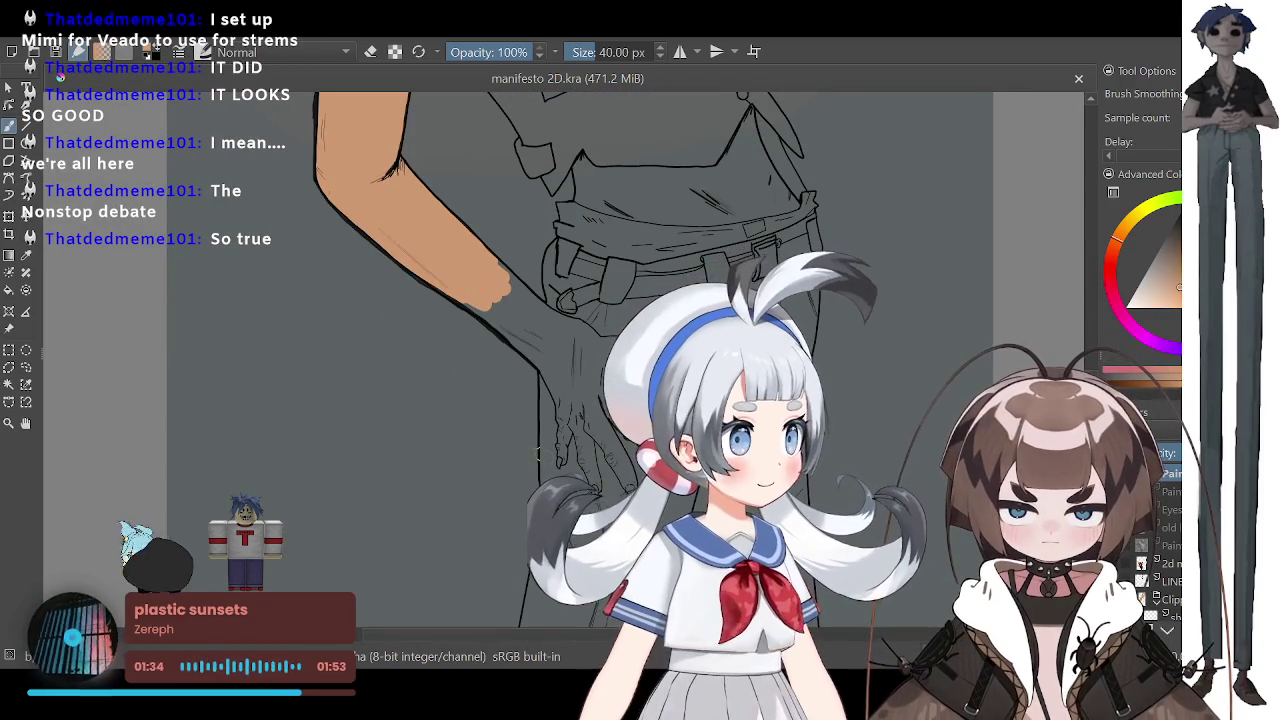
scroll(540, 431, "down", 2)
scroll(578, 392, "up", 2)
scroll(468, 422, "down", 2)
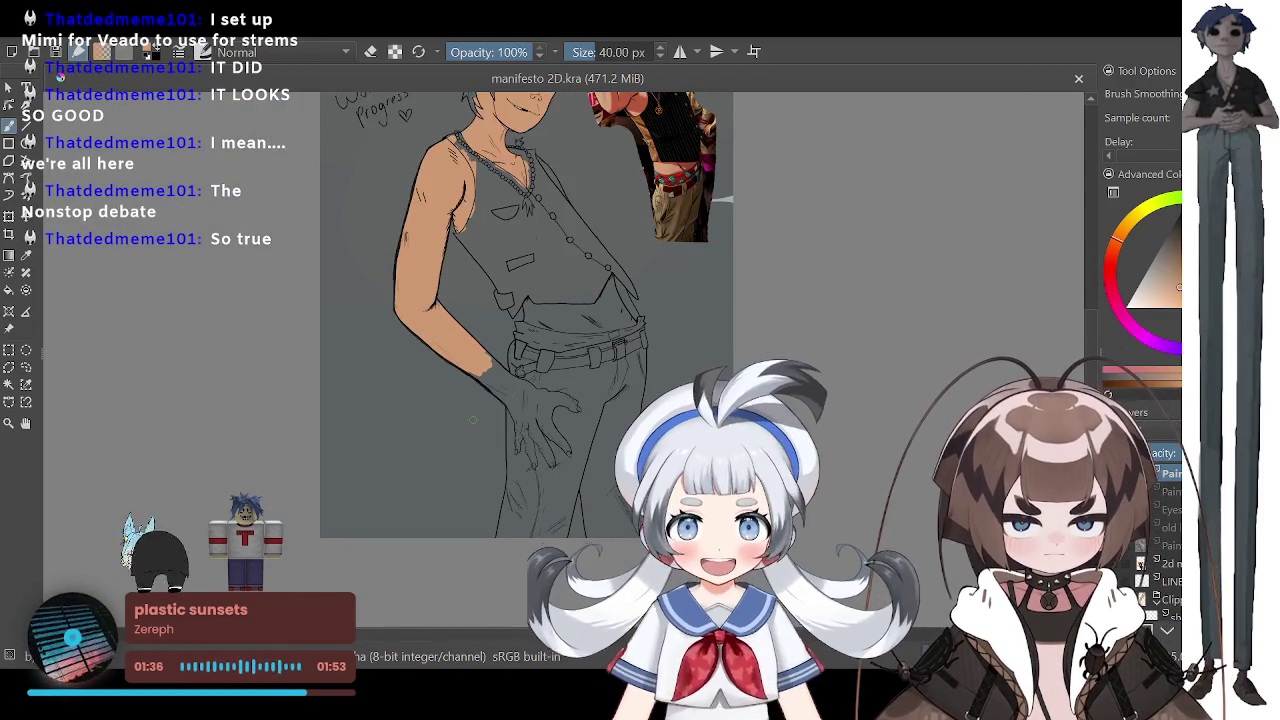
scroll(574, 368, "up", 1)
scroll(568, 340, "up", 1)
scroll(562, 310, "up", 1)
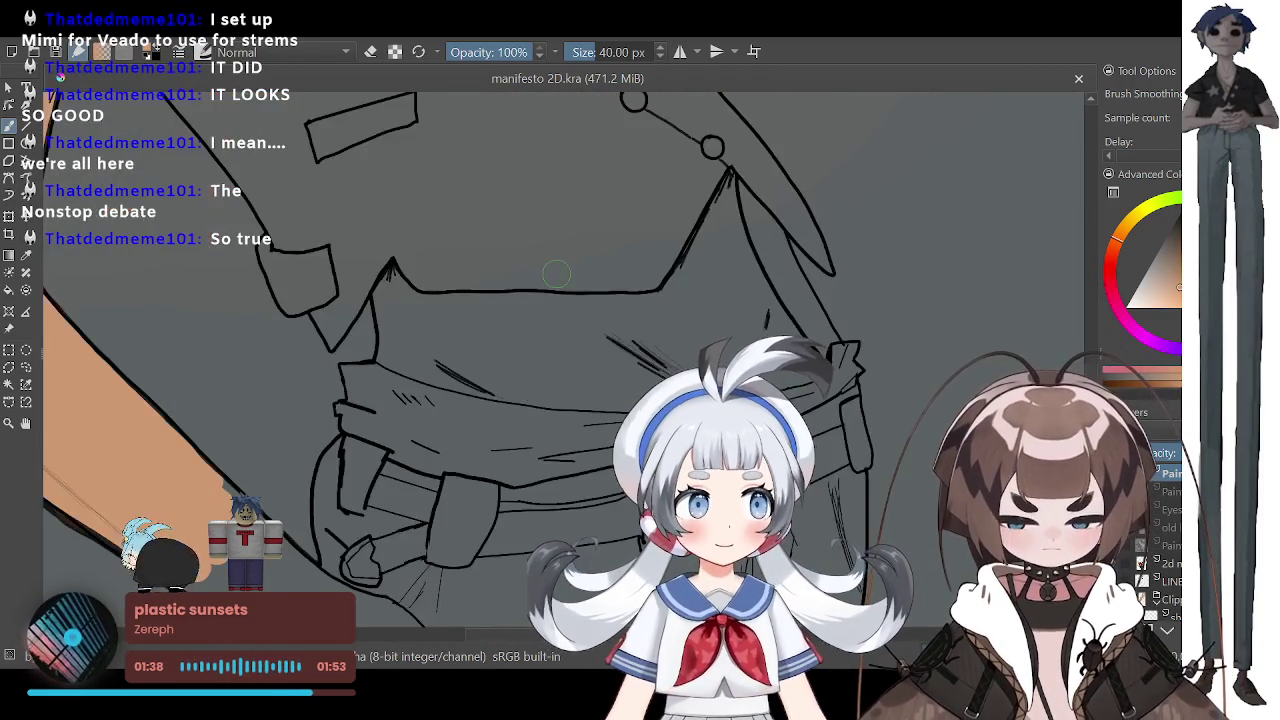
scroll(556, 274, "up", 1)
Step: Paint tan over the hand resting on the belt, undoing one stray stroke
left_click_drag(337, 378, 354, 343)
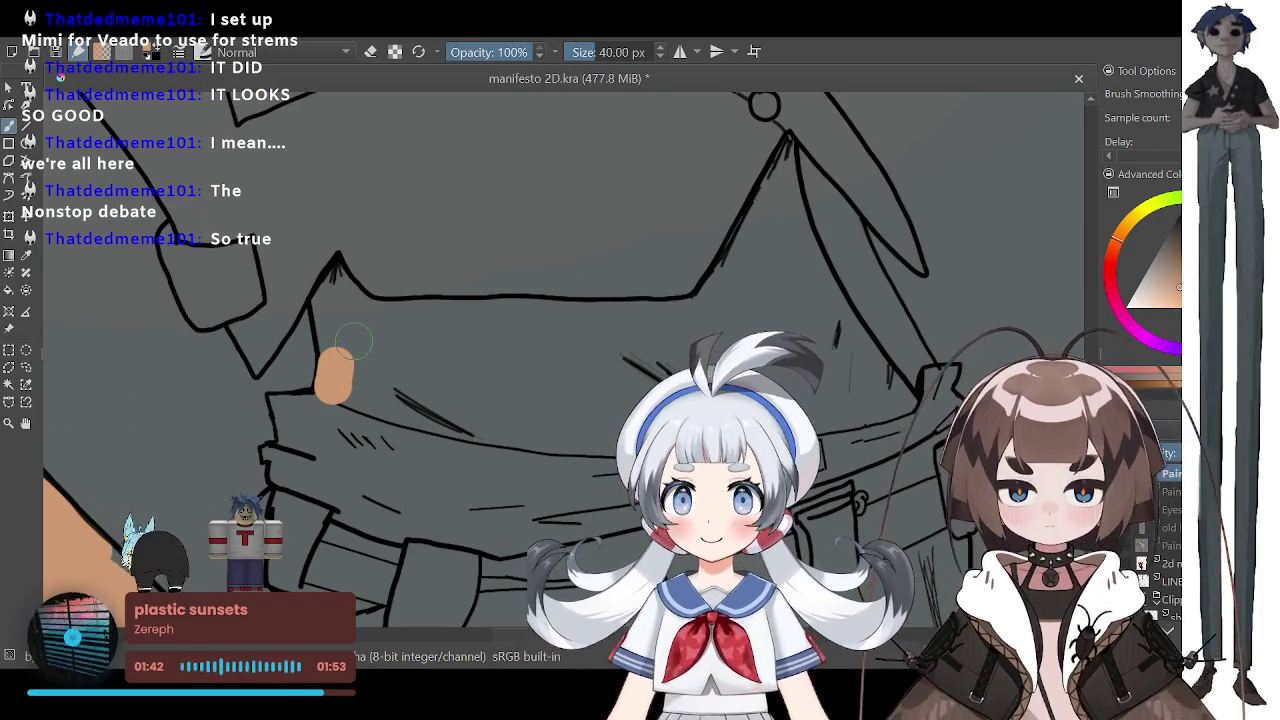
key("ctrl+z")
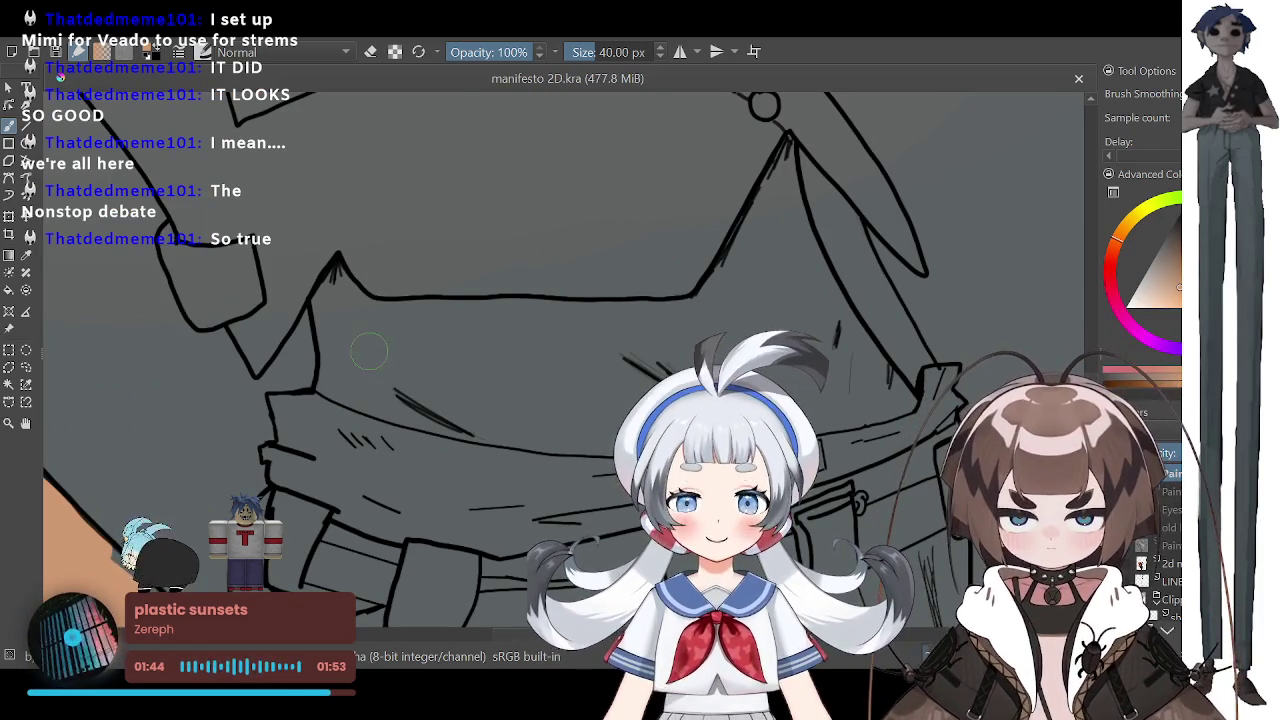
scroll(1175, 595, "down", 2)
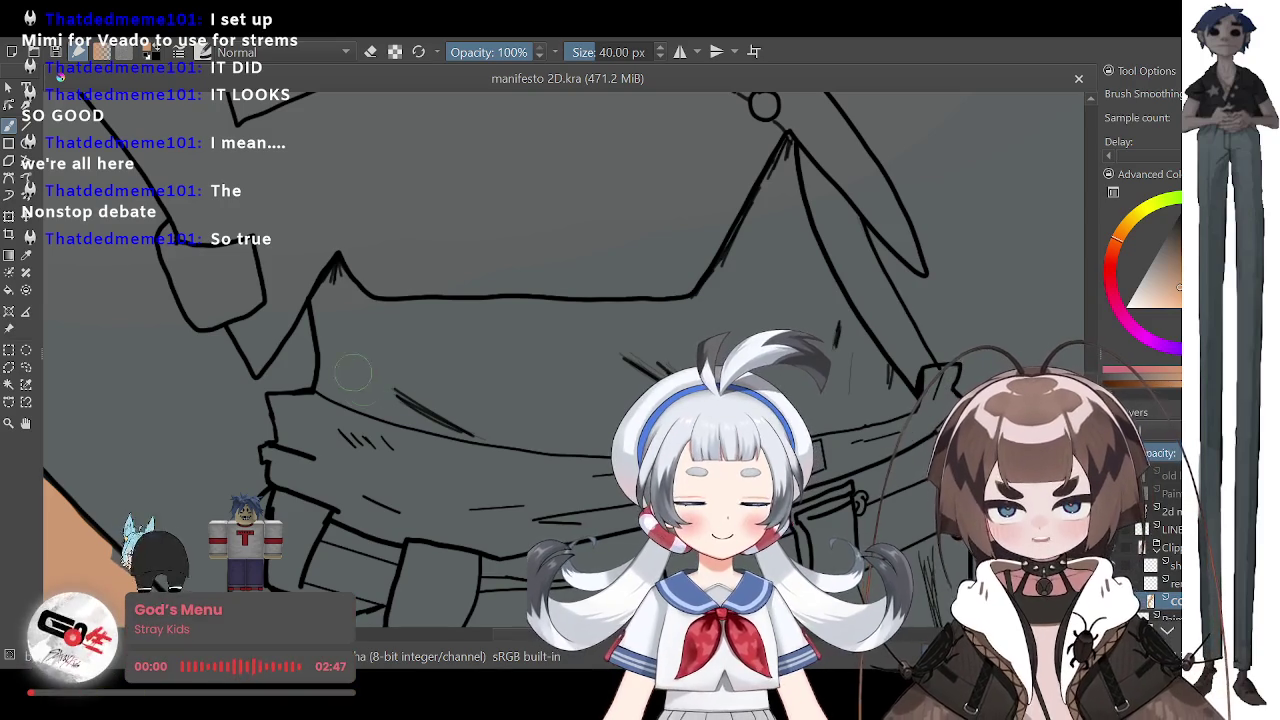
mouse_move(344, 378)
left_mouse_down()
mouse_move(330, 285)
mouse_move(367, 371)
mouse_move(372, 316)
left_mouse_up()
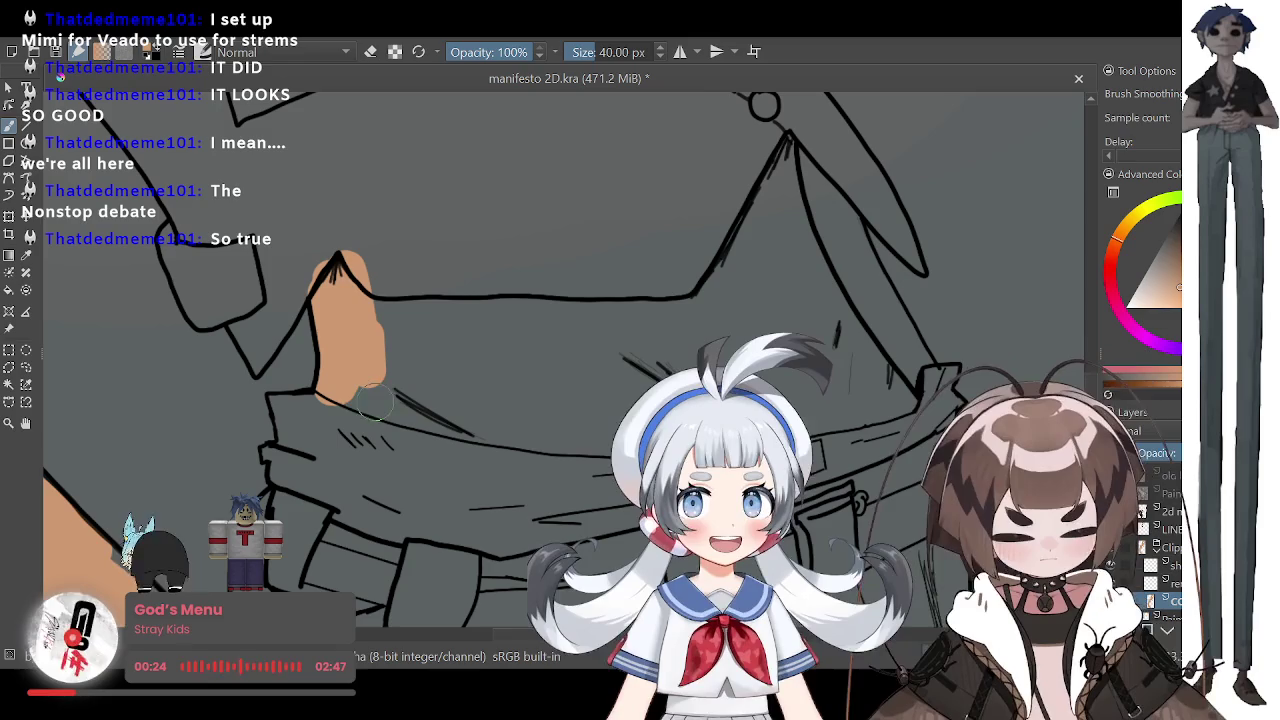
mouse_move(350, 390)
left_mouse_down()
mouse_move(455, 430)
mouse_move(440, 440)
mouse_move(376, 300)
mouse_move(419, 390)
mouse_move(500, 400)
mouse_move(470, 320)
mouse_move(430, 300)
mouse_move(536, 320)
mouse_move(705, 315)
mouse_move(560, 332)
mouse_move(549, 403)
mouse_move(578, 400)
mouse_move(555, 291)
left_mouse_up()
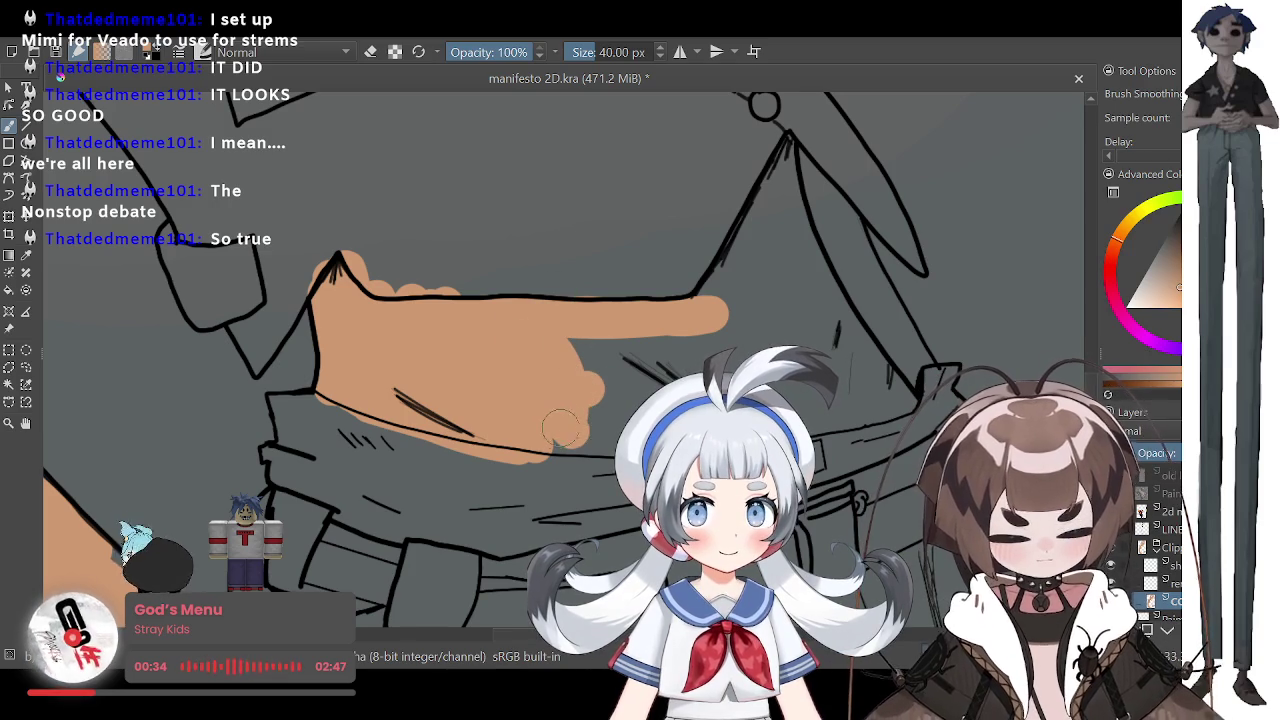
mouse_move(572, 432)
left_mouse_down()
mouse_move(530, 434)
mouse_move(602, 440)
left_mouse_up()
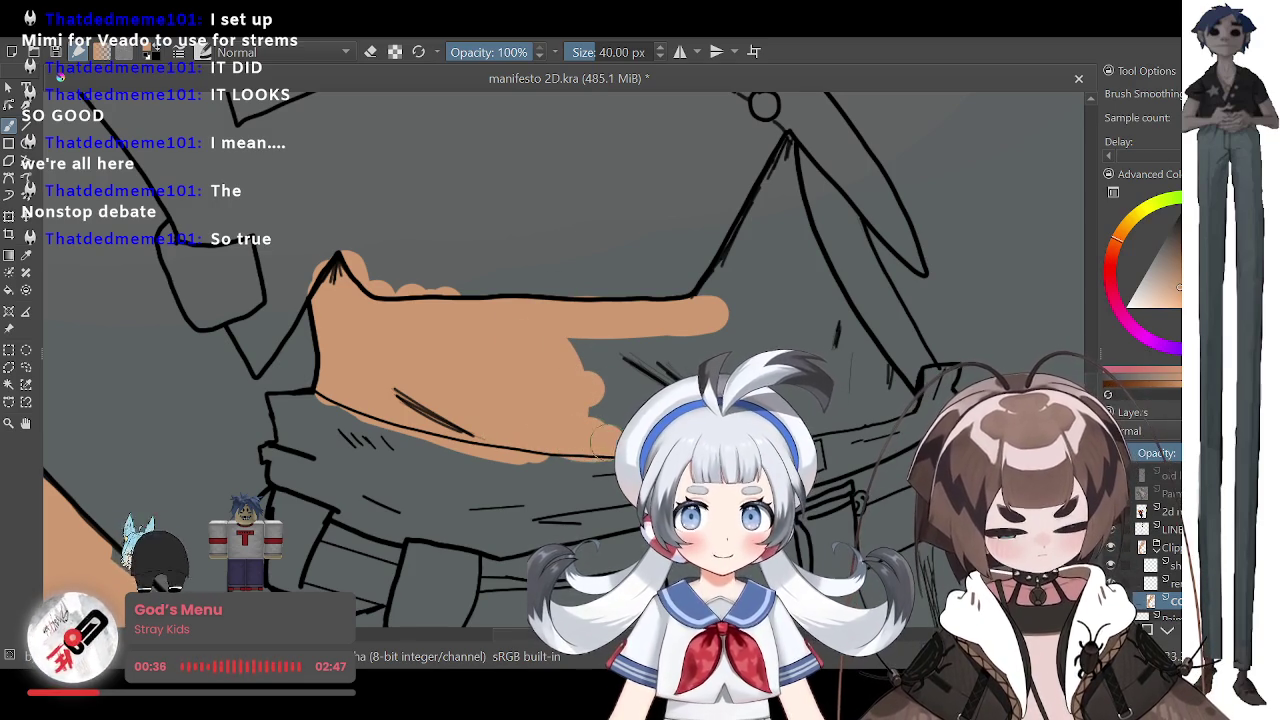
mouse_move(845, 425)
left_mouse_down()
mouse_move(880, 385)
mouse_move(840, 418)
mouse_move(868, 348)
left_mouse_up()
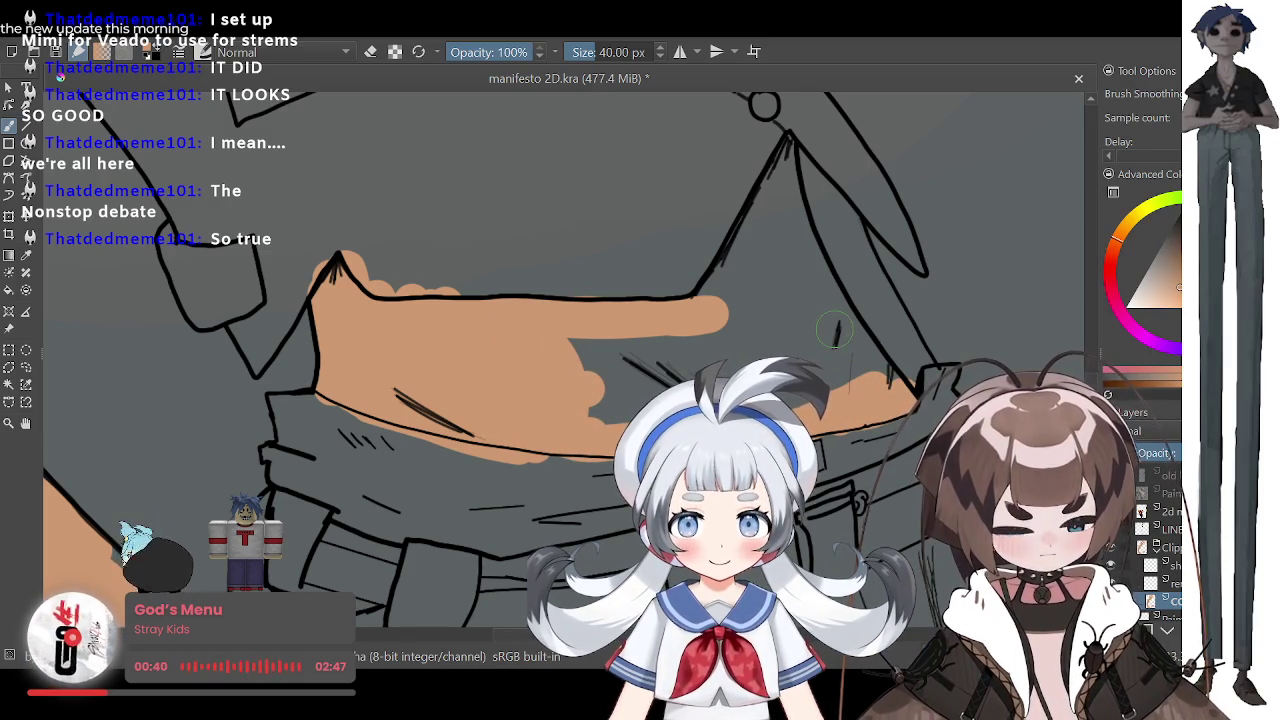
Step: Shrink the brush to 19.40 px and paint tan down the narrow upright finger
left_click_drag(834, 331, 690, 128)
mouse_move(785, 142)
left_mouse_down()
mouse_move(785, 248)
mouse_move(798, 210)
mouse_move(850, 362)
left_mouse_up()
mouse_move(835, 295)
left_mouse_down()
mouse_move(868, 375)
mouse_move(873, 361)
left_mouse_up()
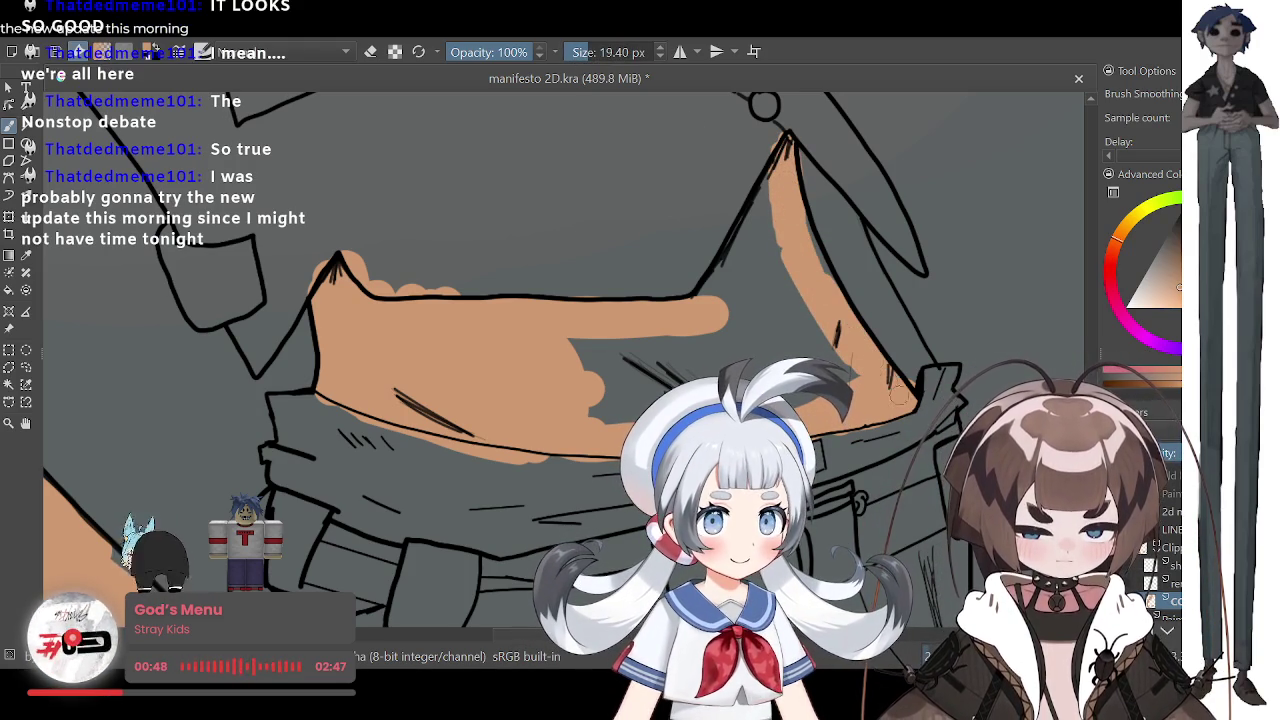
scroll(822, 343, "down", 3)
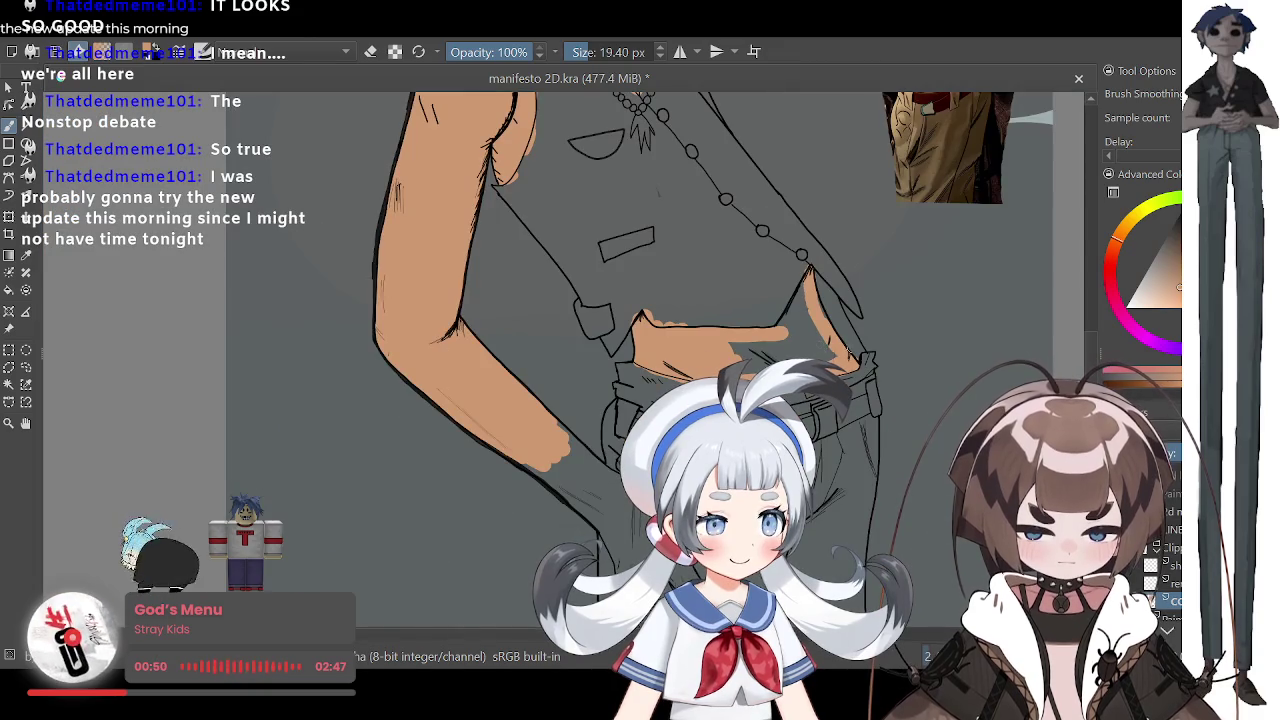
scroll(700, 340, "up", 3)
scroll(700, 340, "up", 2)
scroll(700, 340, "down", 2)
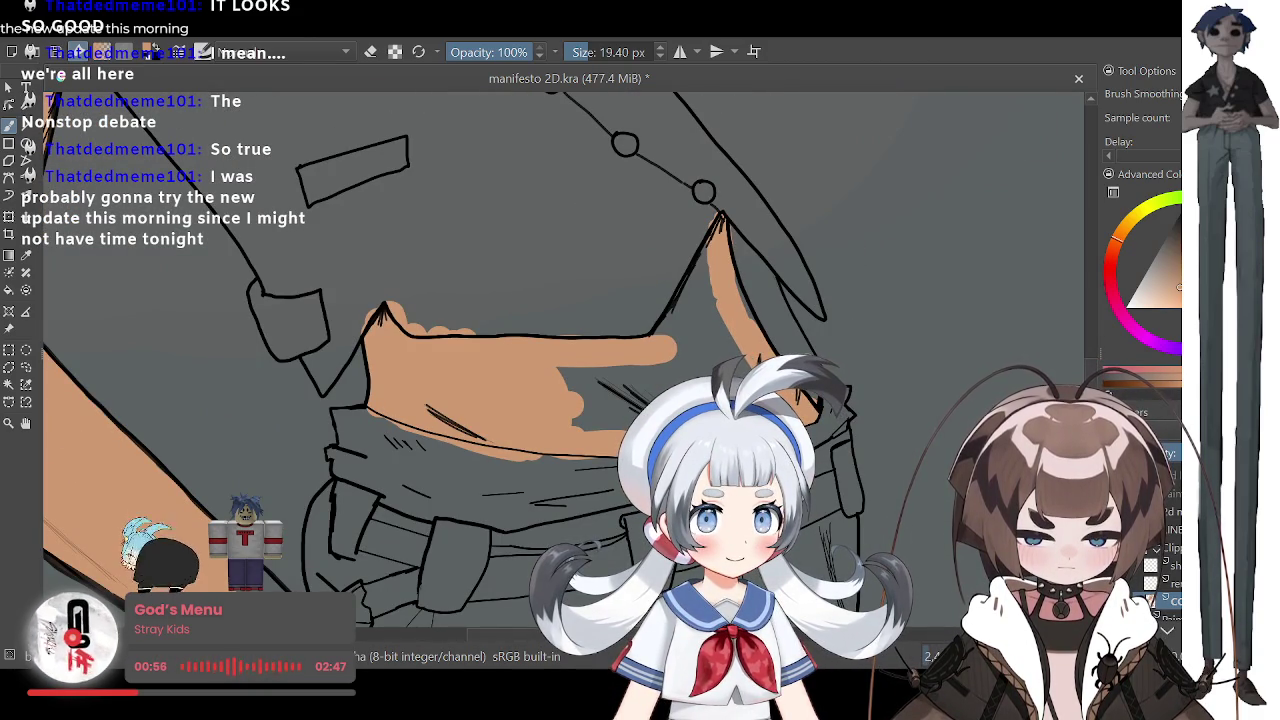
scroll(807, 360, "down", 2)
scroll(822, 346, "up", 3)
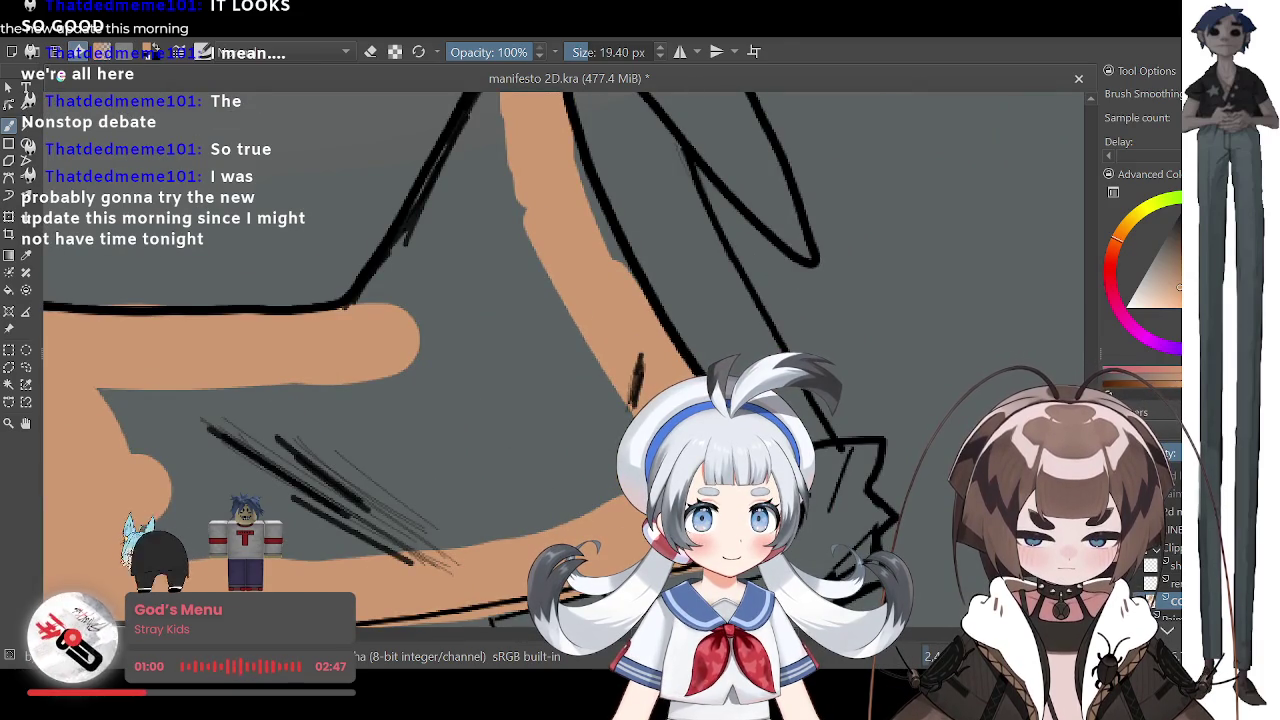
scroll(690, 370, "down", 2)
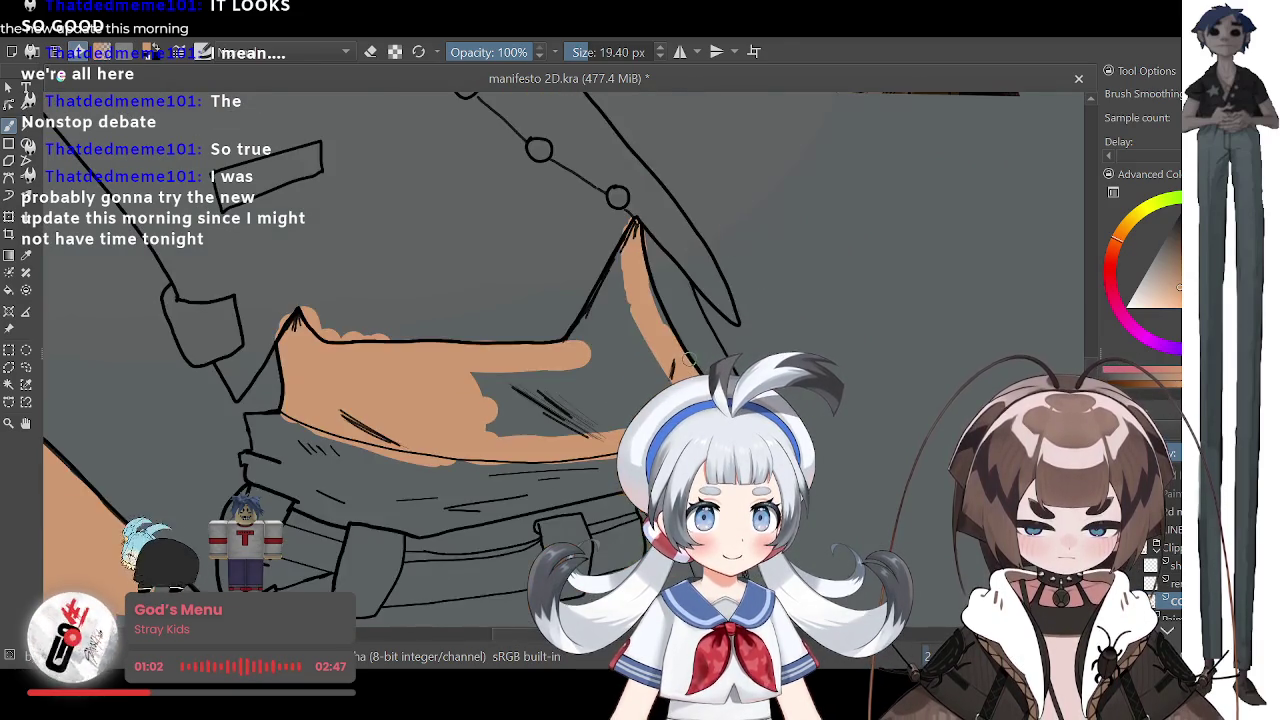
scroll(690, 370, "down", 2)
scroll(690, 370, "down", 2)
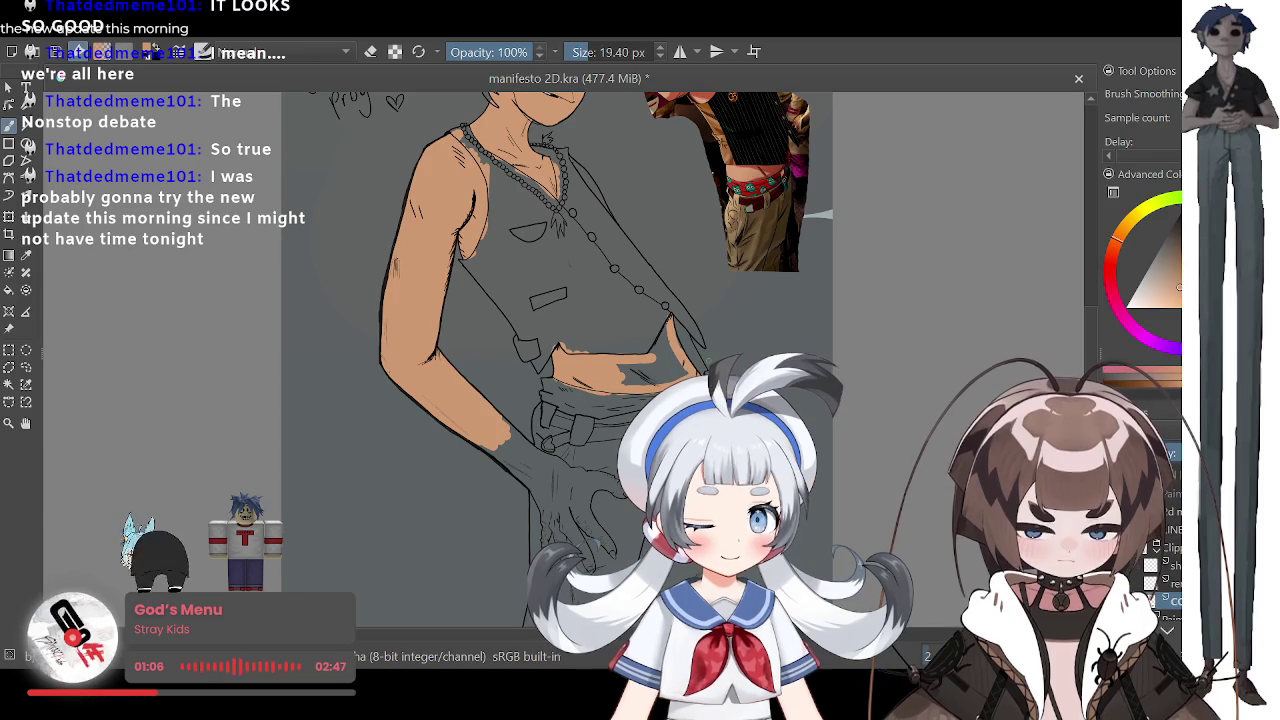
scroll(700, 355, "up", 2)
scroll(700, 355, "up", 2)
scroll(693, 352, "up", 2)
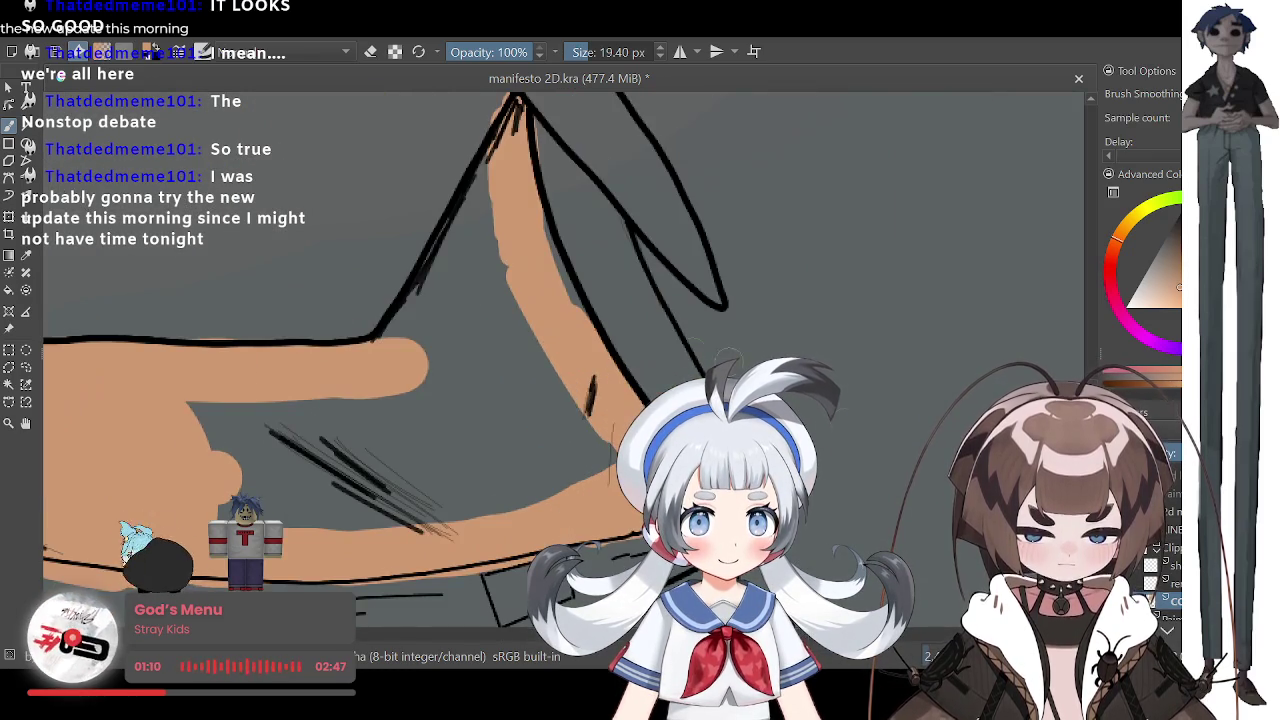
scroll(710, 407, "up", 2)
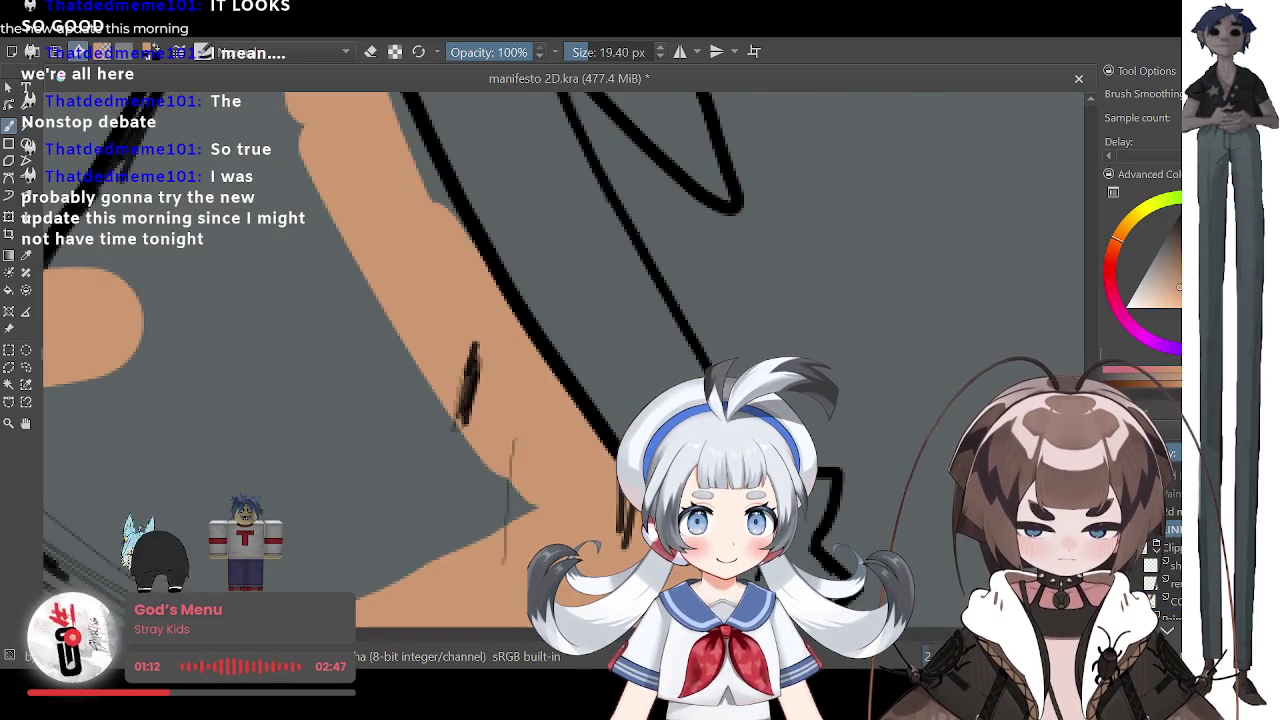
Step: Erase the stray black line near the arm with an 11 px eraser
key("e")
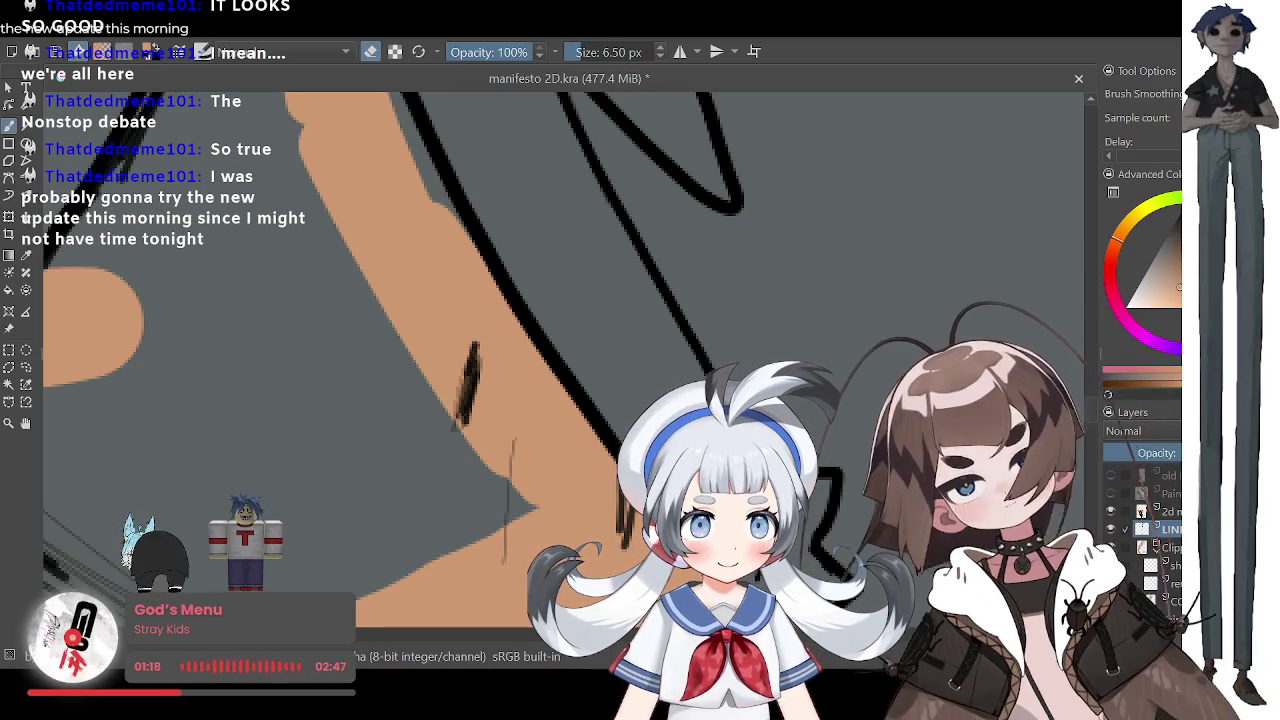
left_click(574, 55)
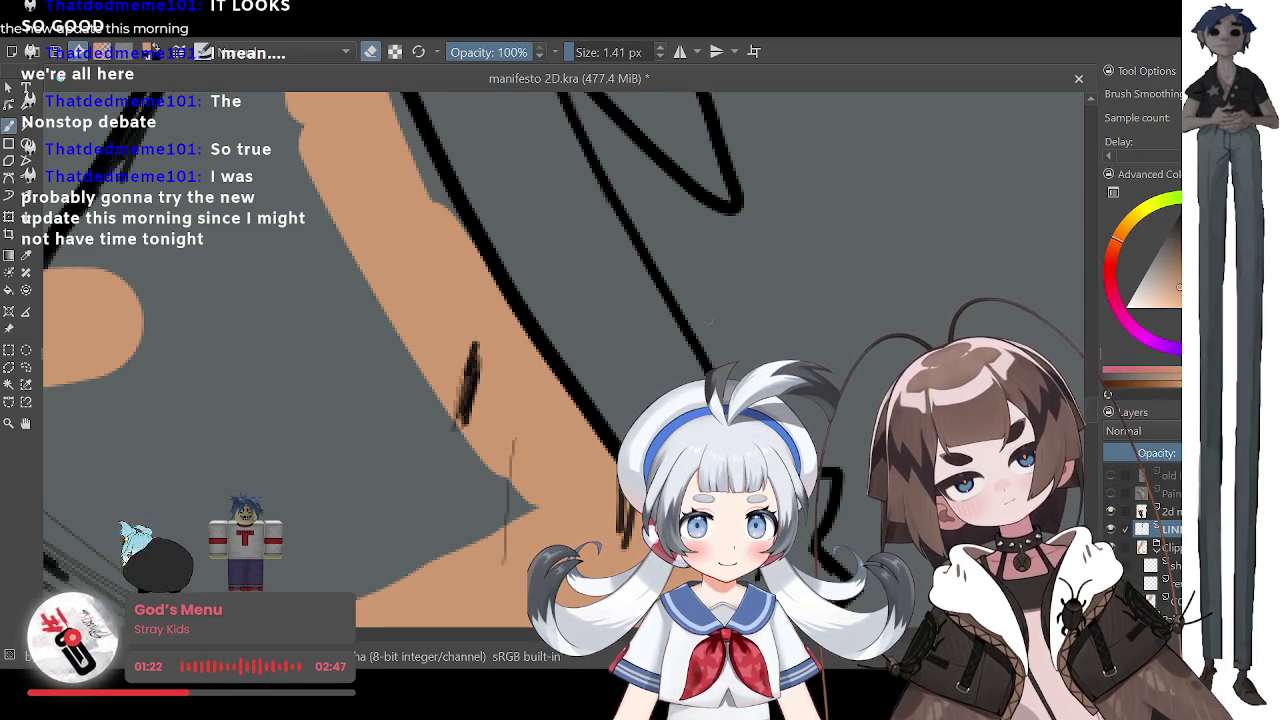
left_click(580, 52)
left_click_drag(590, 158, 708, 352)
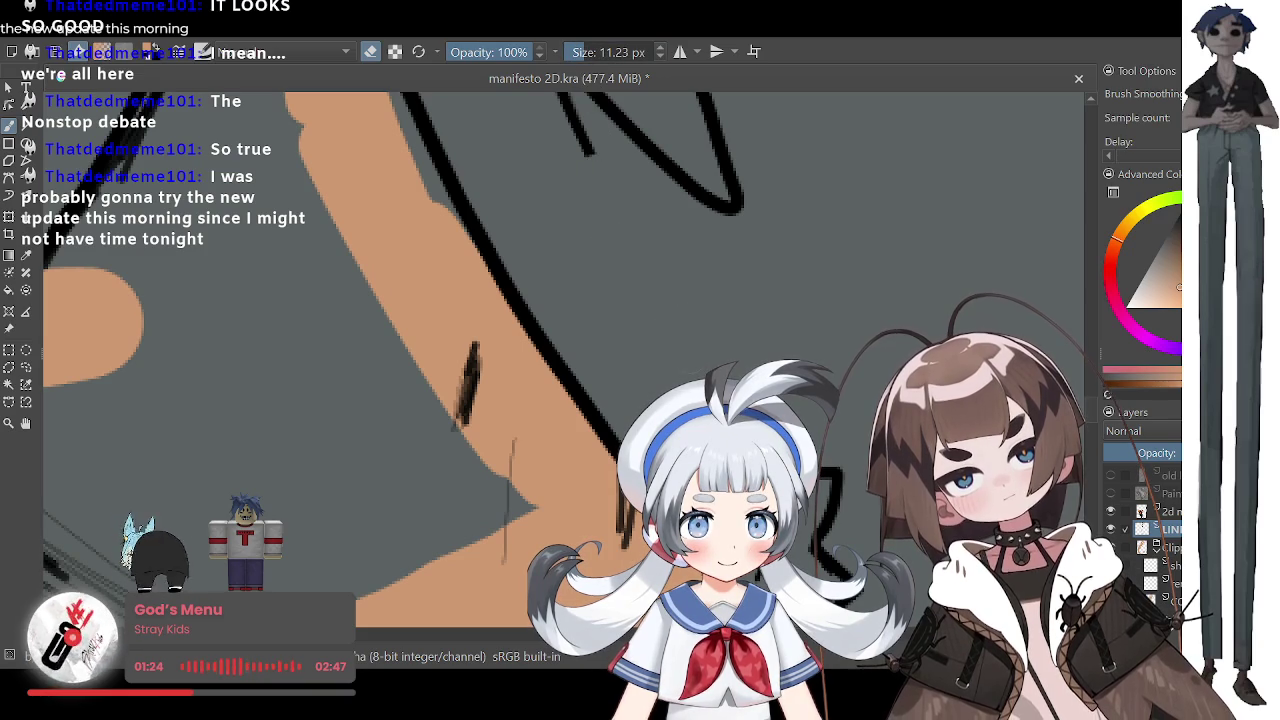
Step: Zoom out to the whole figure and select the Colour Sampler
key("minus")
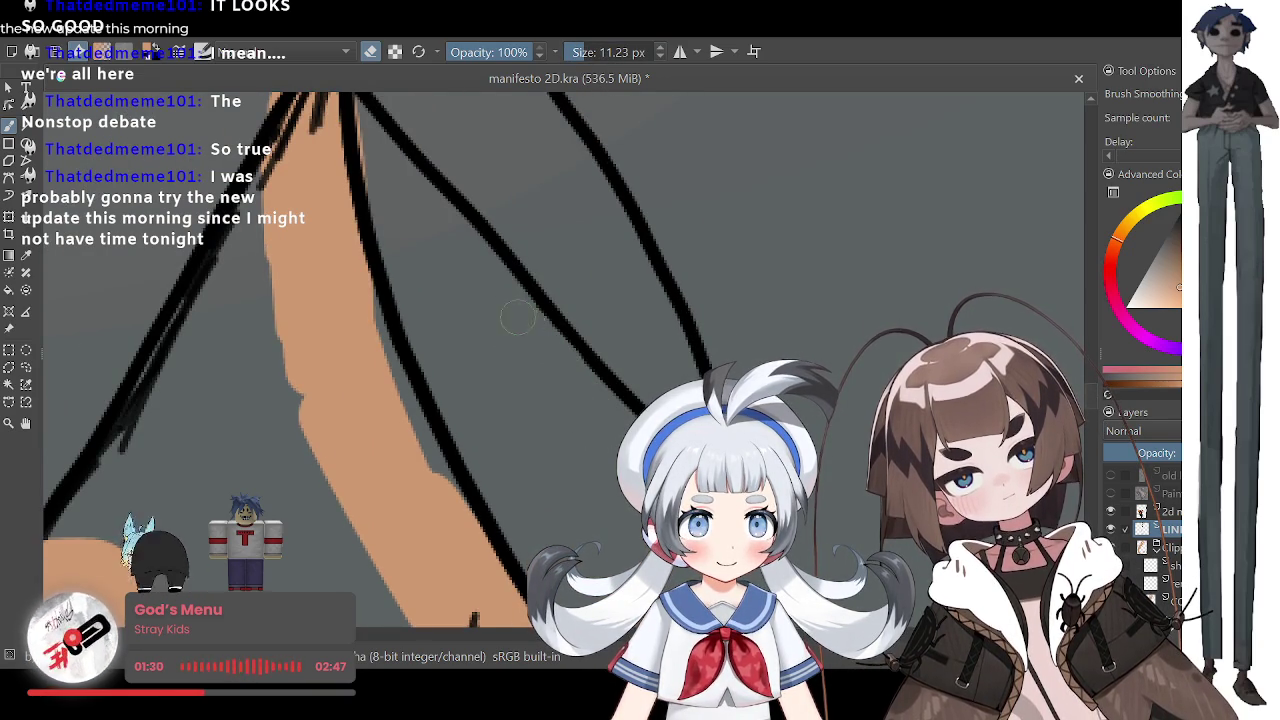
key("minus")
key("minus")
key("minus")
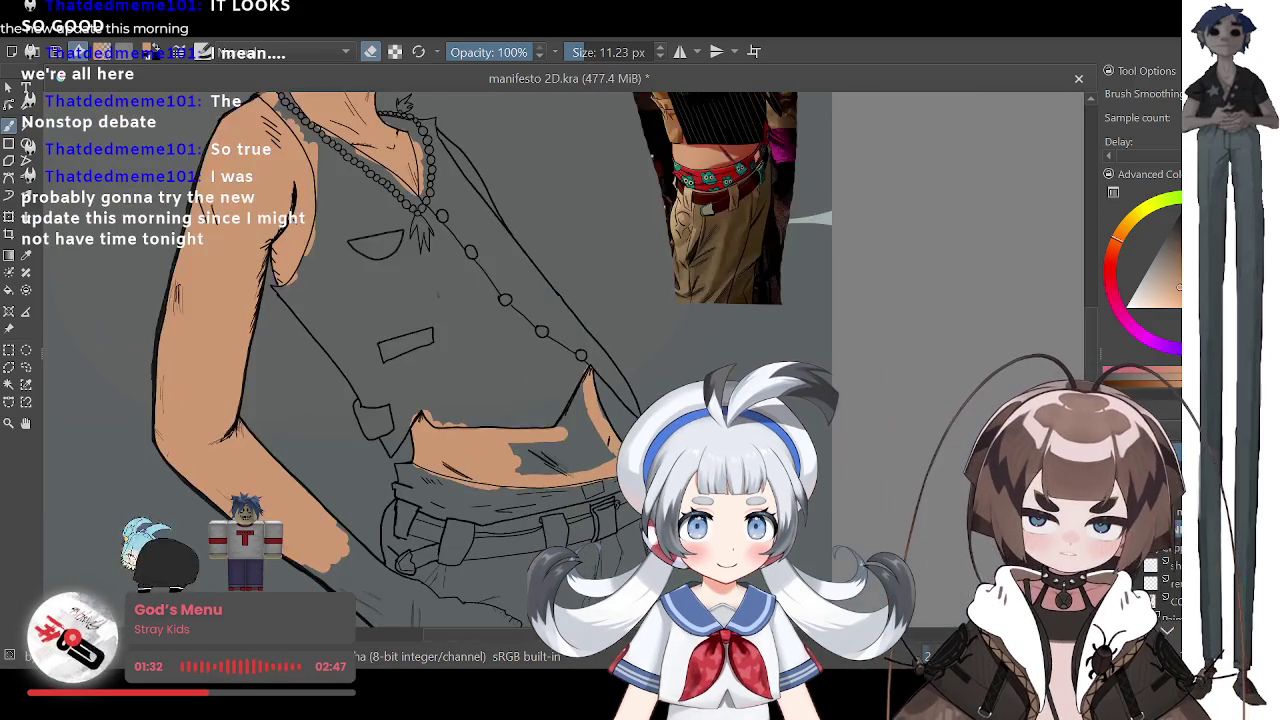
key("minus")
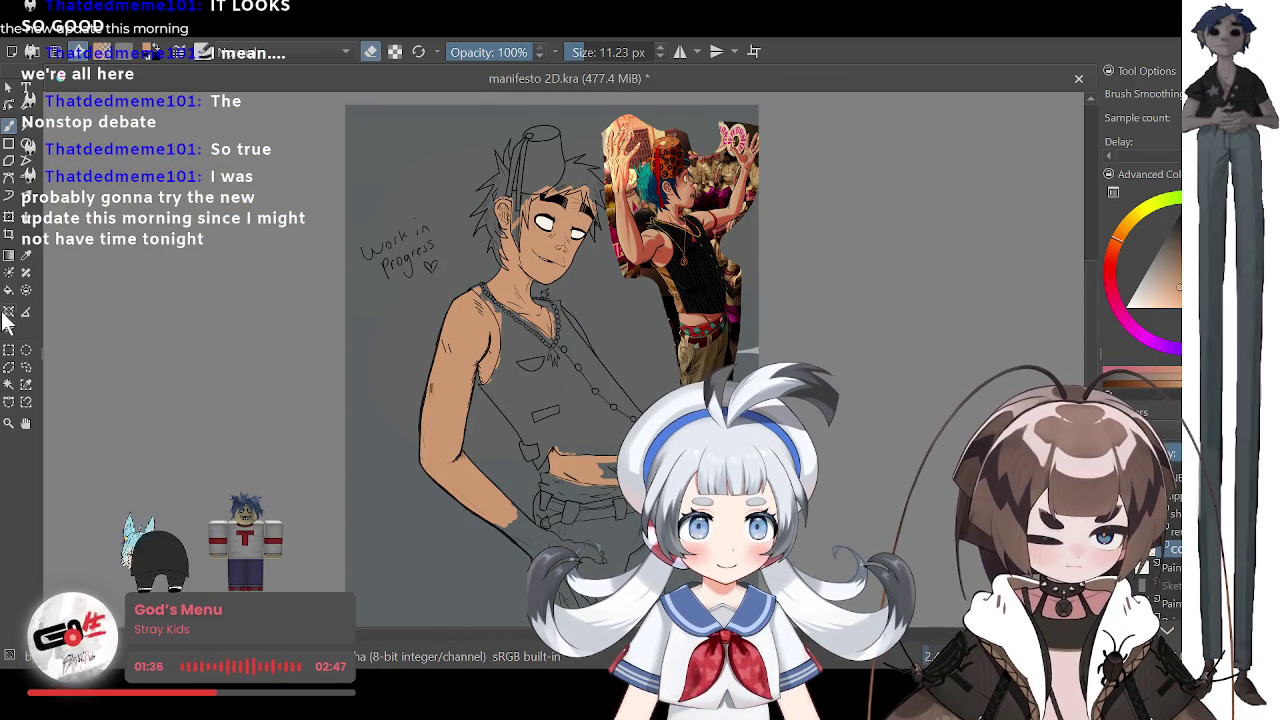
left_click(26, 254)
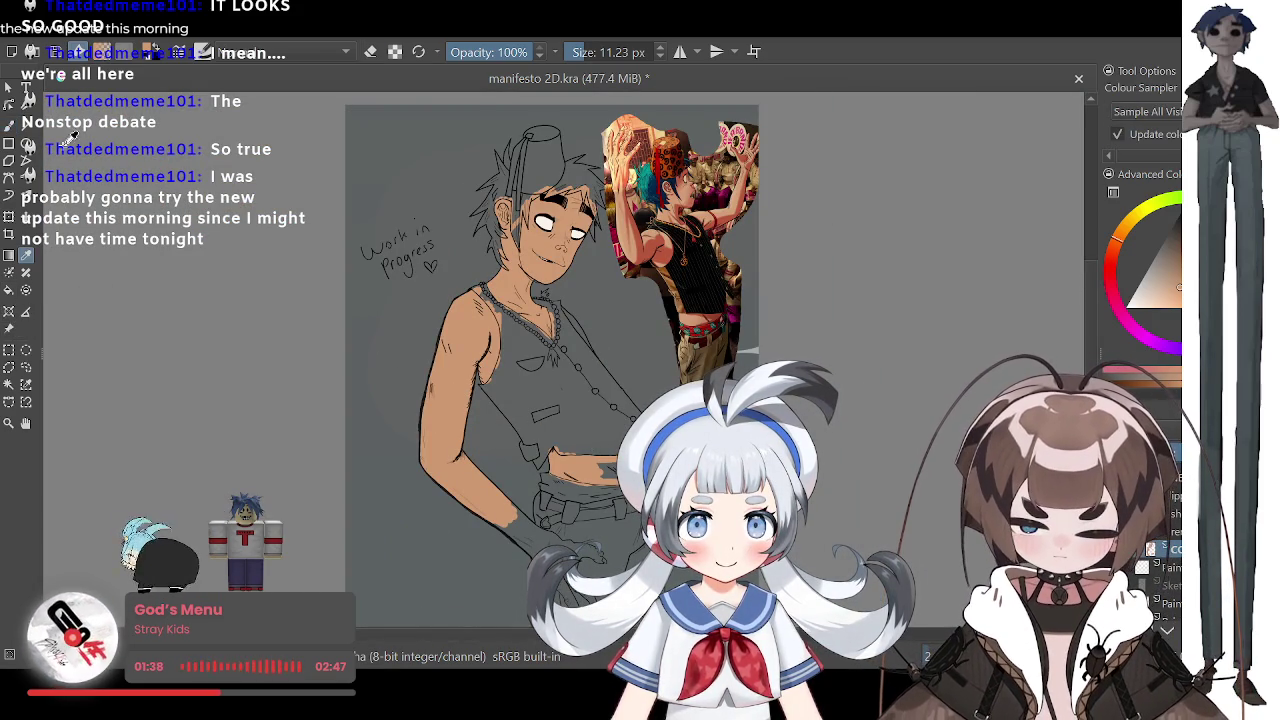
Step: Fill the midriff gaps below the tank top with tan using a 46 px brush, then shrink it to 19 px
key("b")
key("plus")
key("plus")
key("plus")
key("plus")
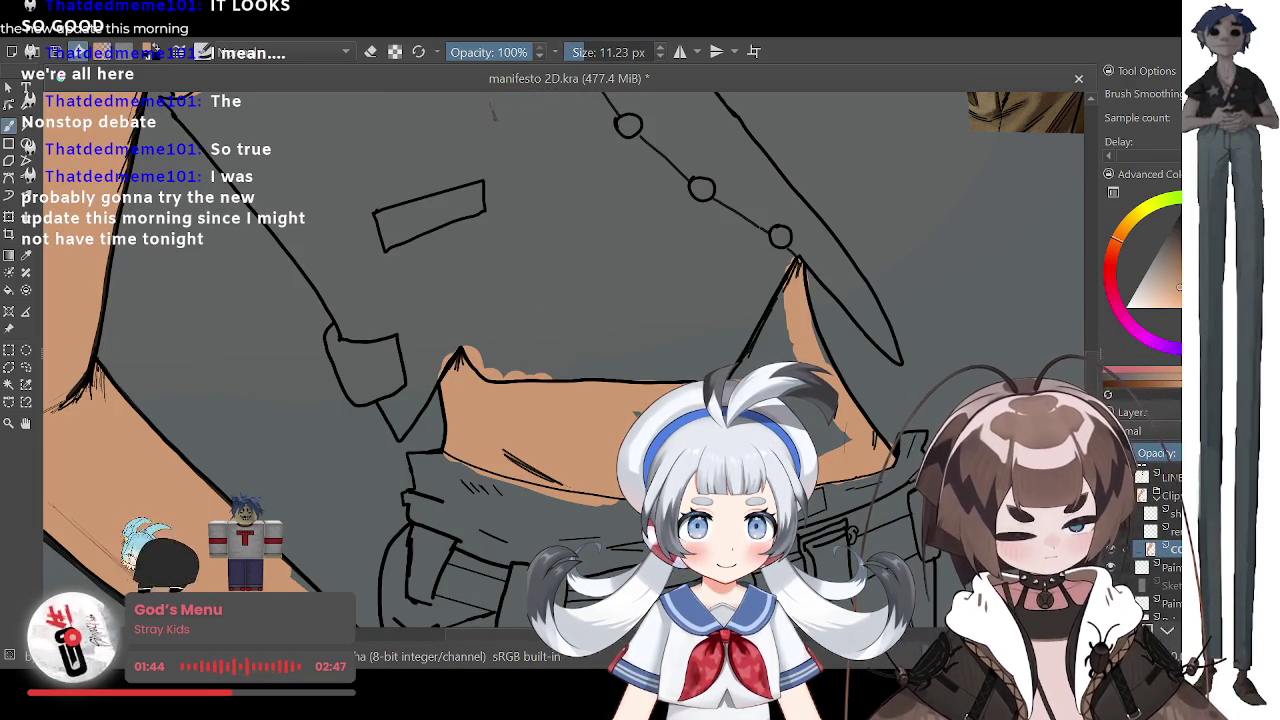
left_click_drag(645, 400, 633, 405)
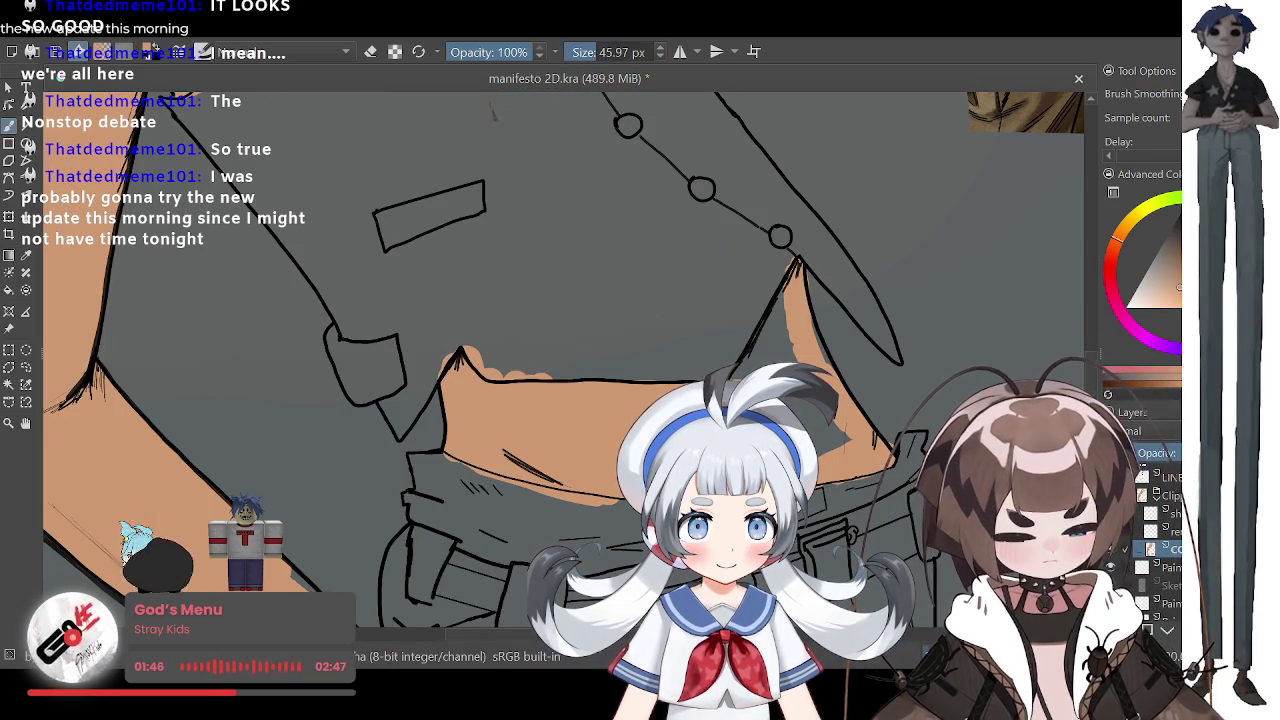
mouse_move(750, 345)
left_mouse_down()
mouse_move(785, 285)
mouse_move(775, 280)
left_mouse_up()
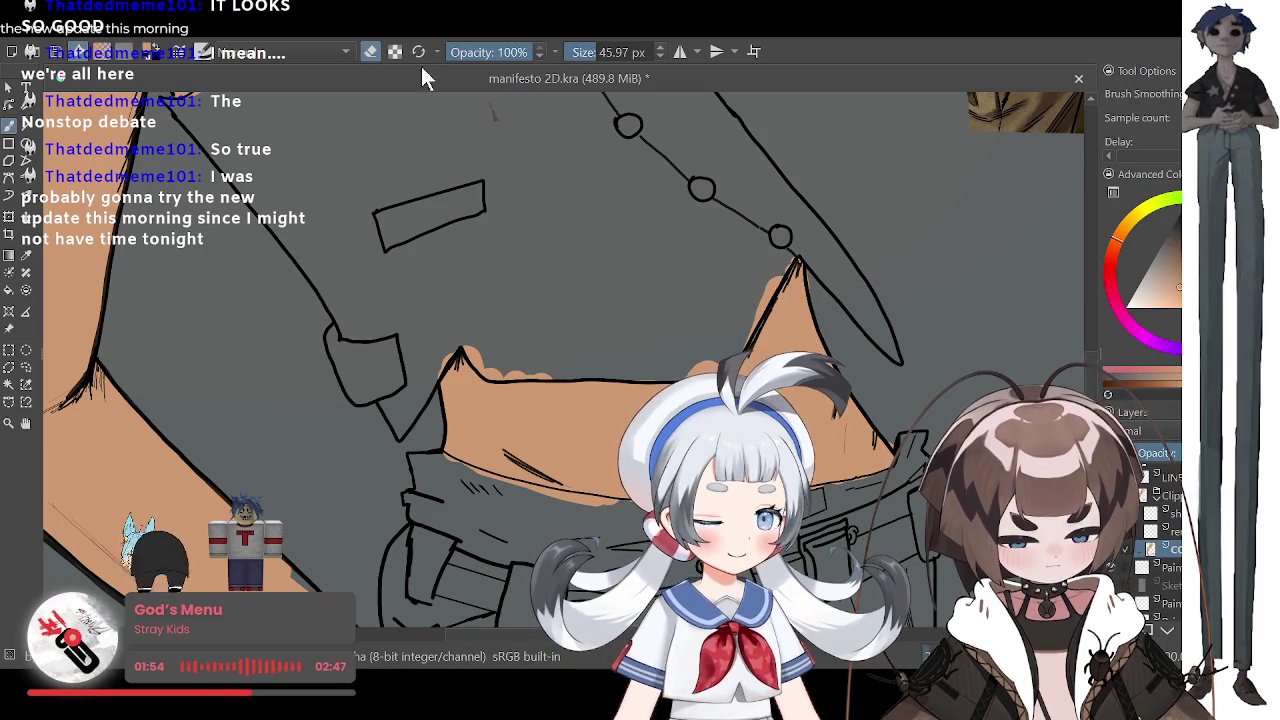
key("bracketleft")
key("bracketleft")
key("bracketleft")
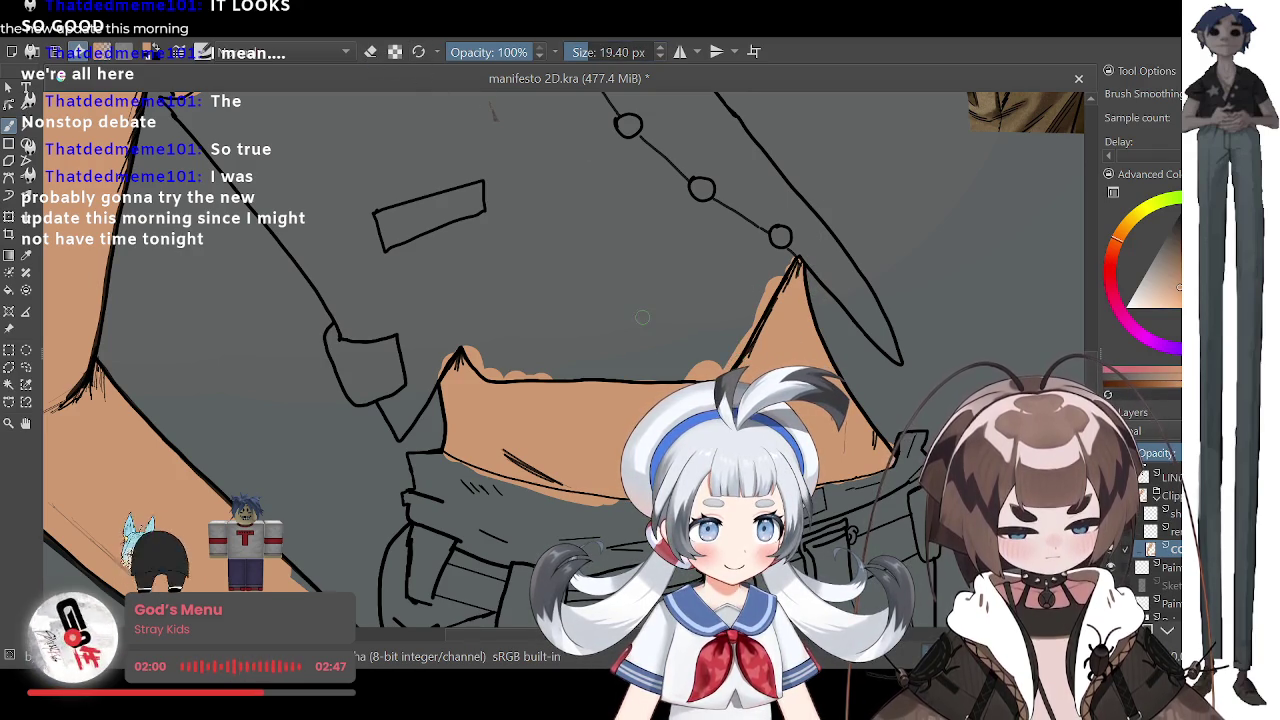
scroll(642, 317, "down", 3)
scroll(564, 300, "down", 3)
scroll(564, 300, "down", 1)
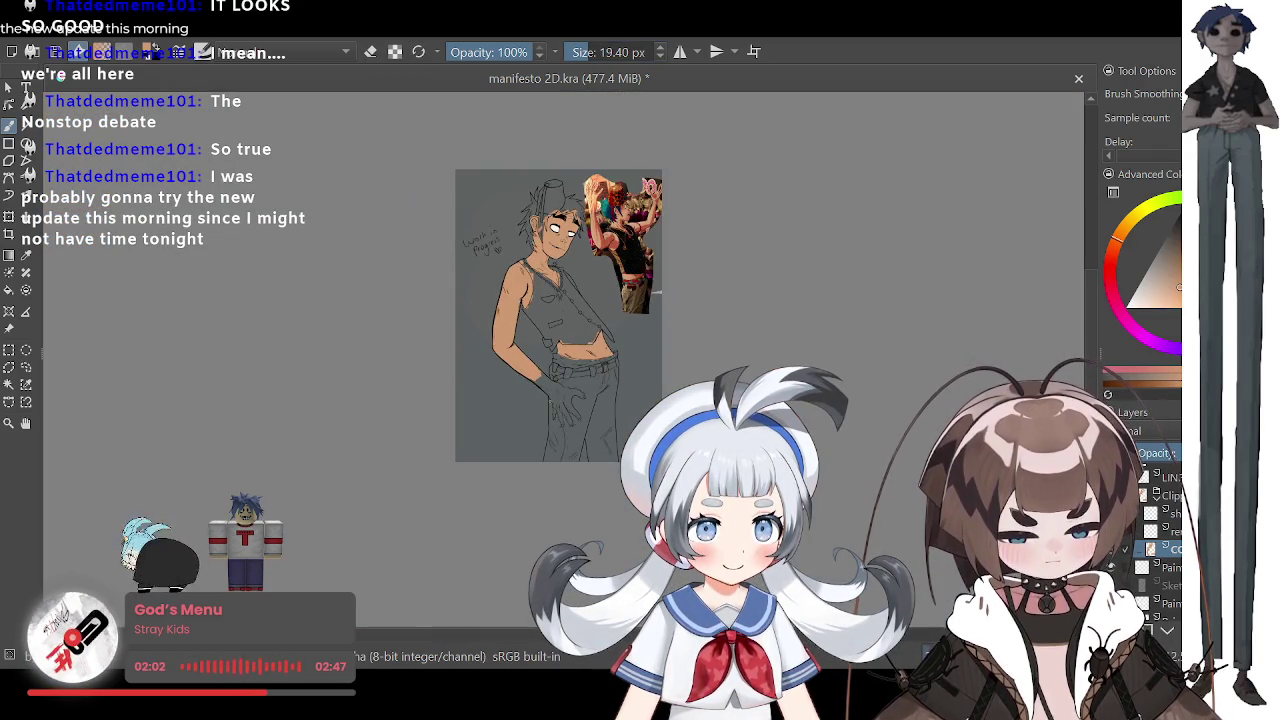
scroll(564, 300, "up", 1)
scroll(539, 396, "up", 2)
scroll(539, 396, "up", 1)
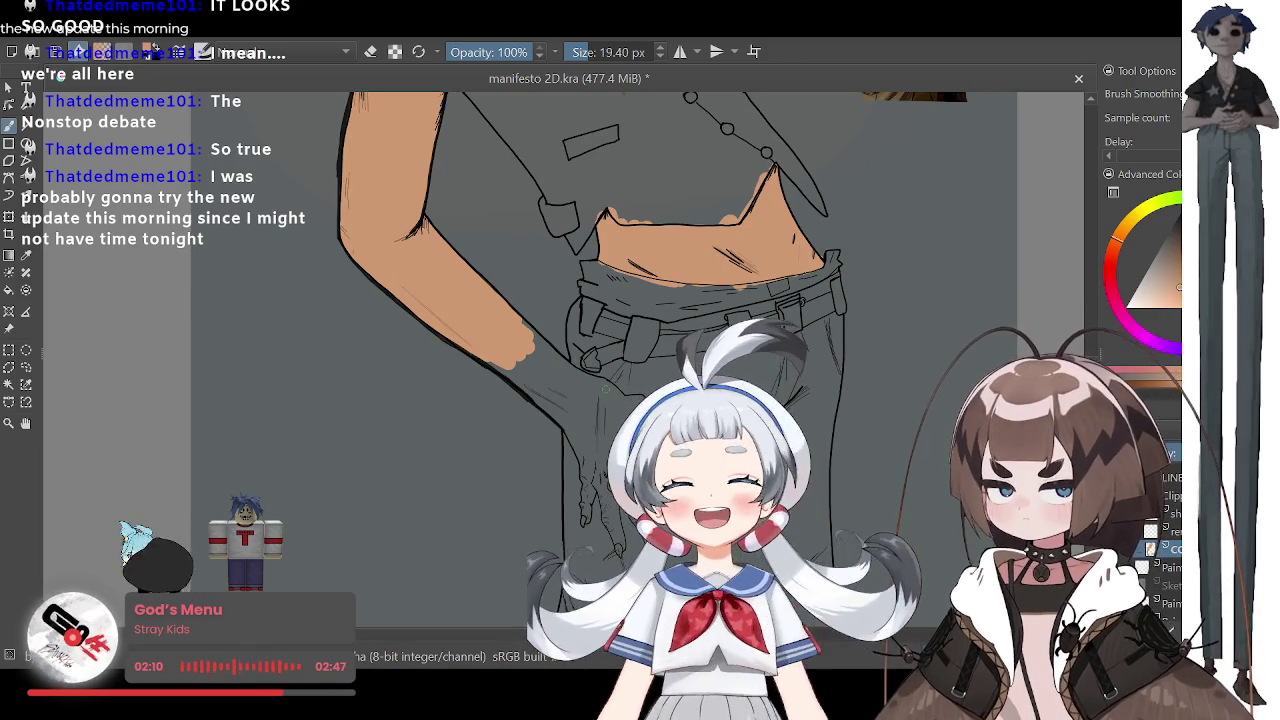
Step: Paint tan skin tone down the forearm toward the hand
scroll(605, 390, "down", 1)
scroll(605, 390, "up", 2)
scroll(426, 396, "up", 2)
mouse_move(320, 266)
left_mouse_down()
mouse_move(455, 365)
mouse_move(513, 428)
left_mouse_up()
left_click_drag(422, 302, 550, 425)
mouse_move(430, 268)
left_mouse_down()
mouse_move(545, 405)
mouse_move(430, 268)
left_mouse_up()
Step: With a 55 px brush, fill the wide arm area, lower hand and grey fingertips tan
left_click_drag(567, 55, 622, 55)
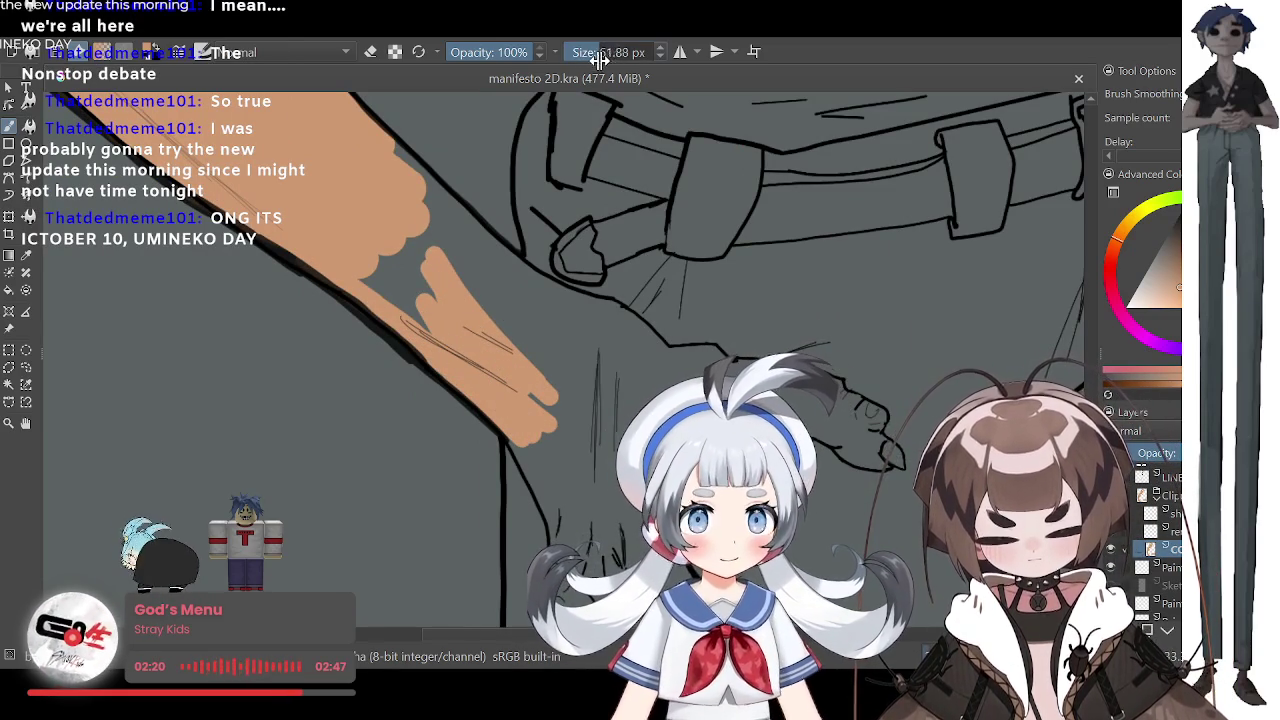
mouse_move(380, 150)
left_mouse_down()
mouse_move(488, 258)
mouse_move(549, 301)
mouse_move(627, 329)
mouse_move(456, 282)
mouse_move(390, 300)
left_mouse_up()
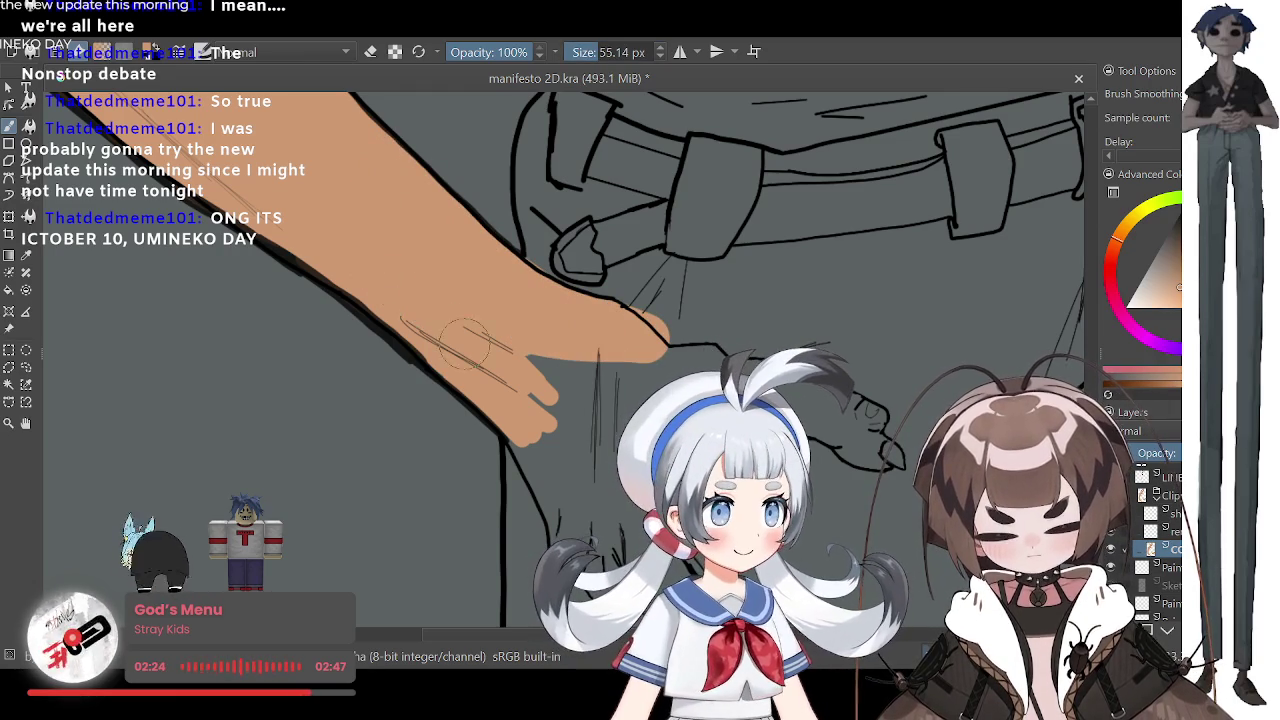
mouse_move(533, 380)
left_mouse_down()
mouse_move(590, 395)
mouse_move(695, 350)
left_mouse_up()
mouse_move(835, 420)
left_mouse_down()
mouse_move(860, 405)
mouse_move(870, 430)
mouse_move(885, 420)
mouse_move(860, 450)
left_mouse_up()
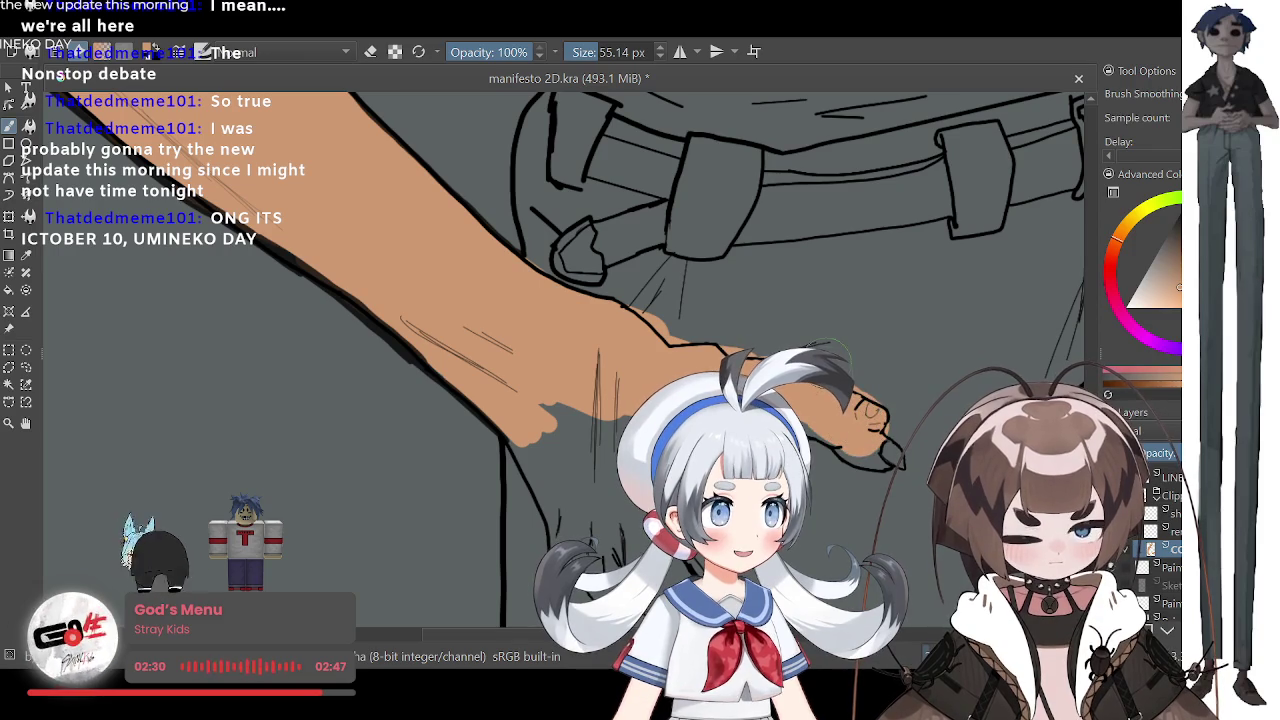
Step: Touch up the remaining grey gaps on the hand with a 24.66 px brush
key("bracketleft")
key("bracketleft")
key("bracketleft")
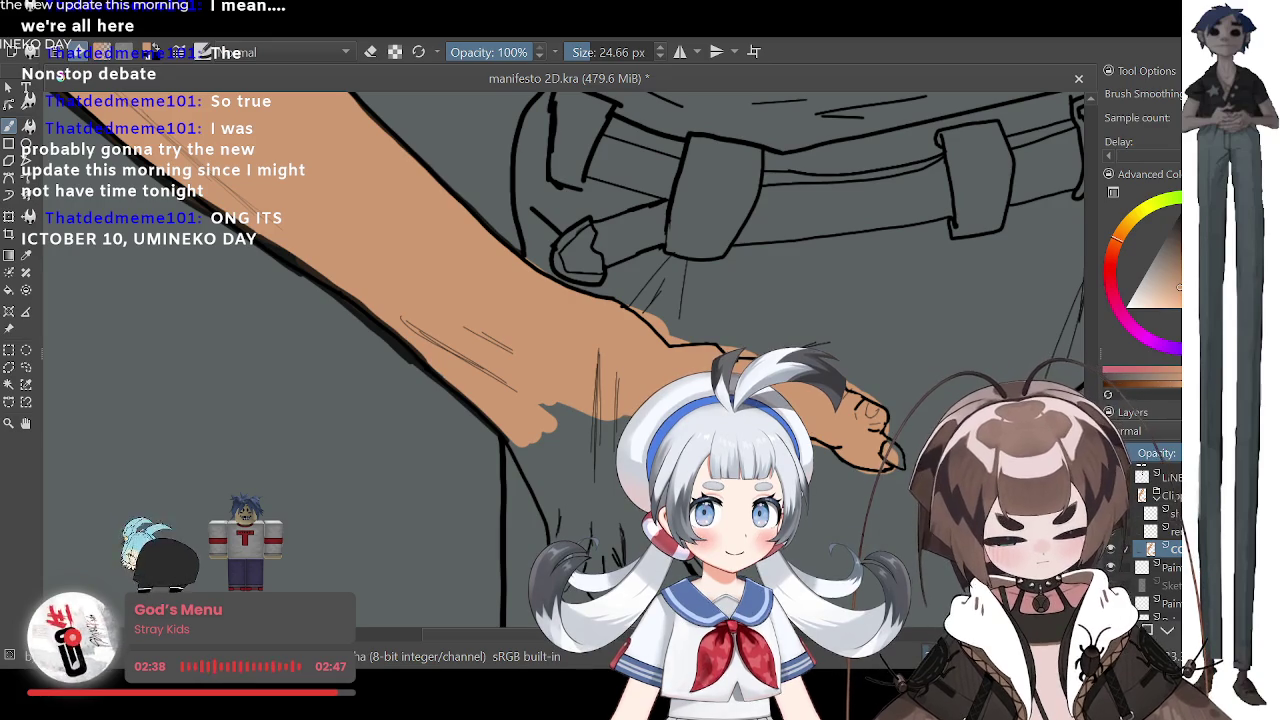
mouse_move(605, 510)
left_mouse_down()
mouse_move(590, 420)
mouse_move(560, 405)
left_mouse_up()
left_click_drag(555, 510, 545, 405)
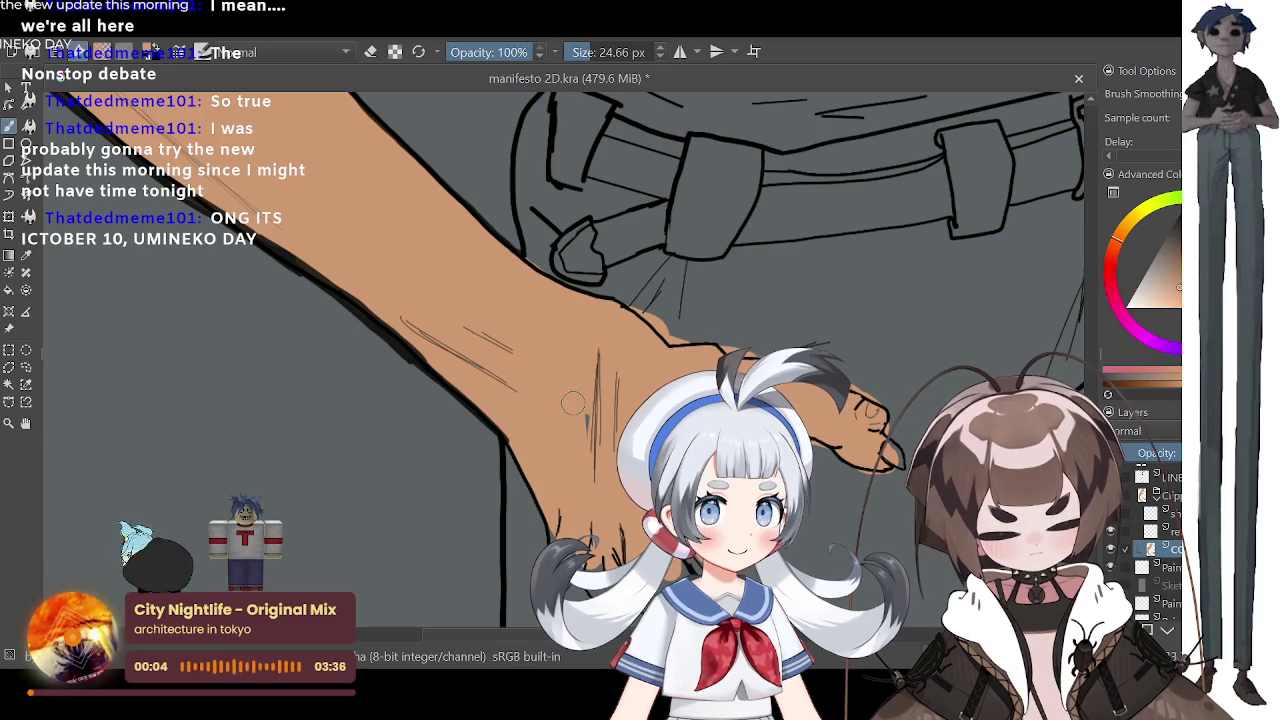
key("minus")
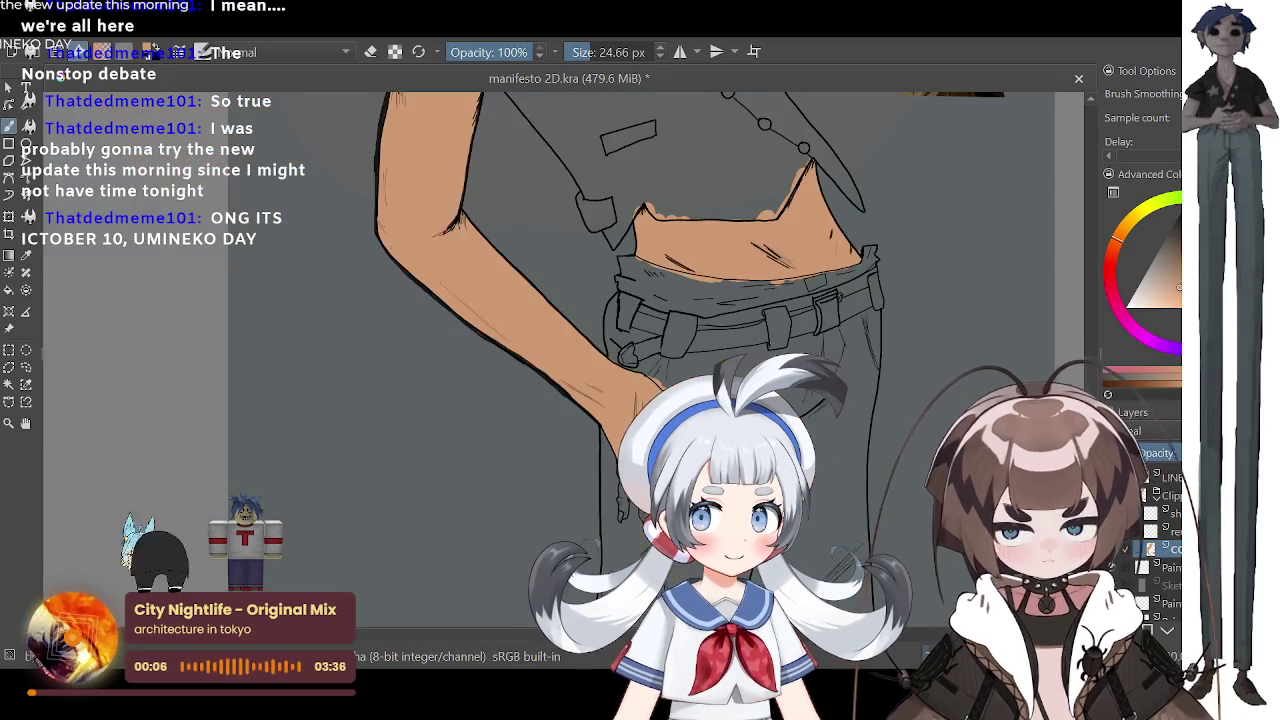
key("minus")
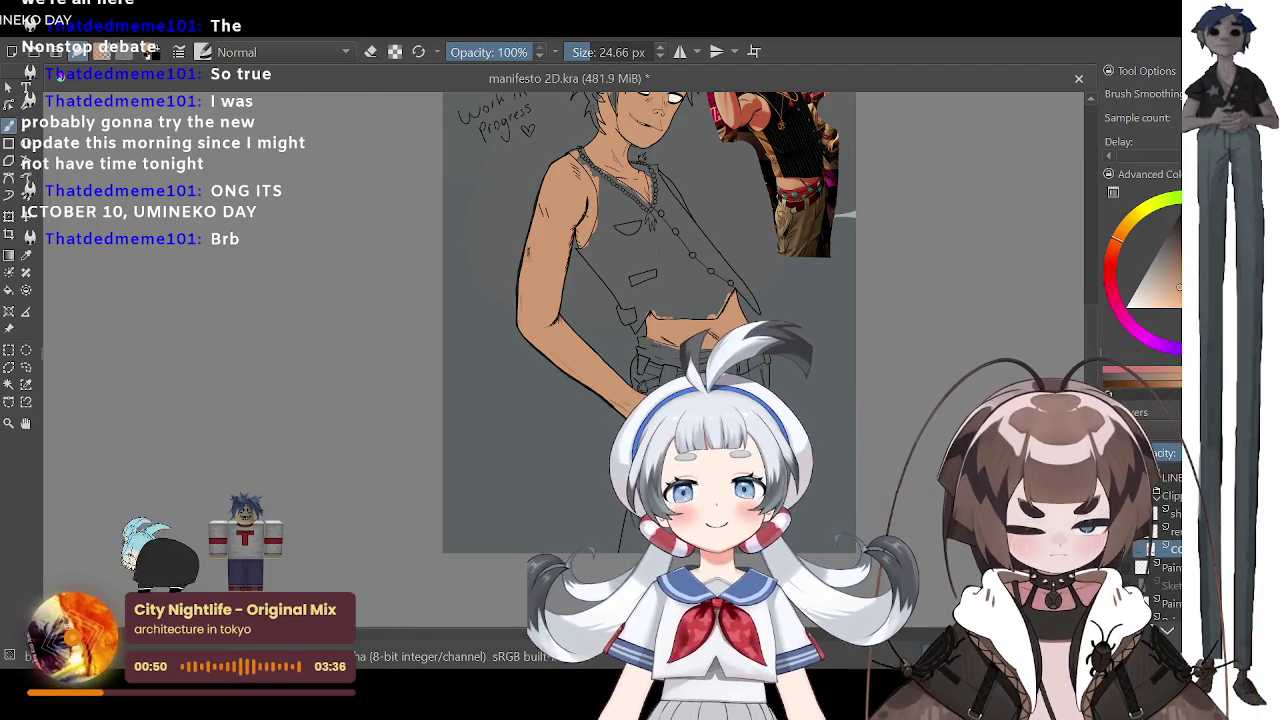
scroll(640, 420, "up", 3)
Step: Zoom in on the hand and paint another finger tan with a 22.82 px brush
scroll(640, 420, "up", 3)
scroll(640, 420, "up", 2)
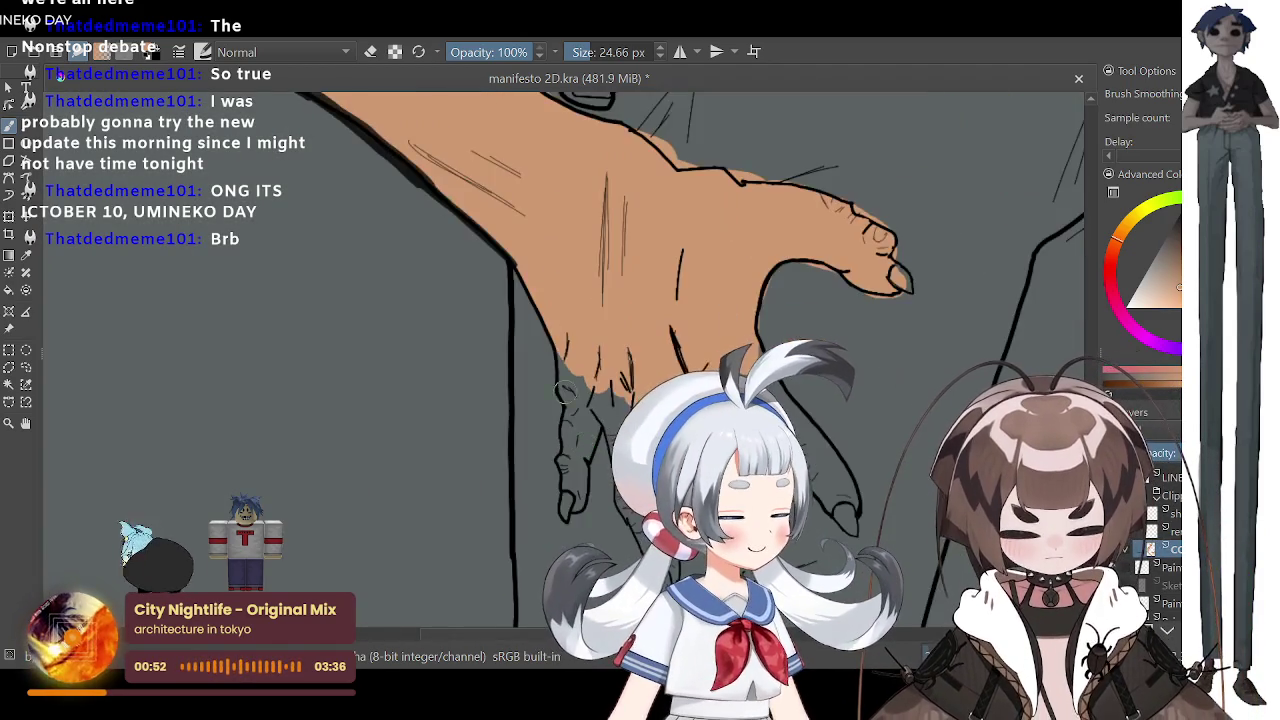
scroll(575, 375, "up", 2)
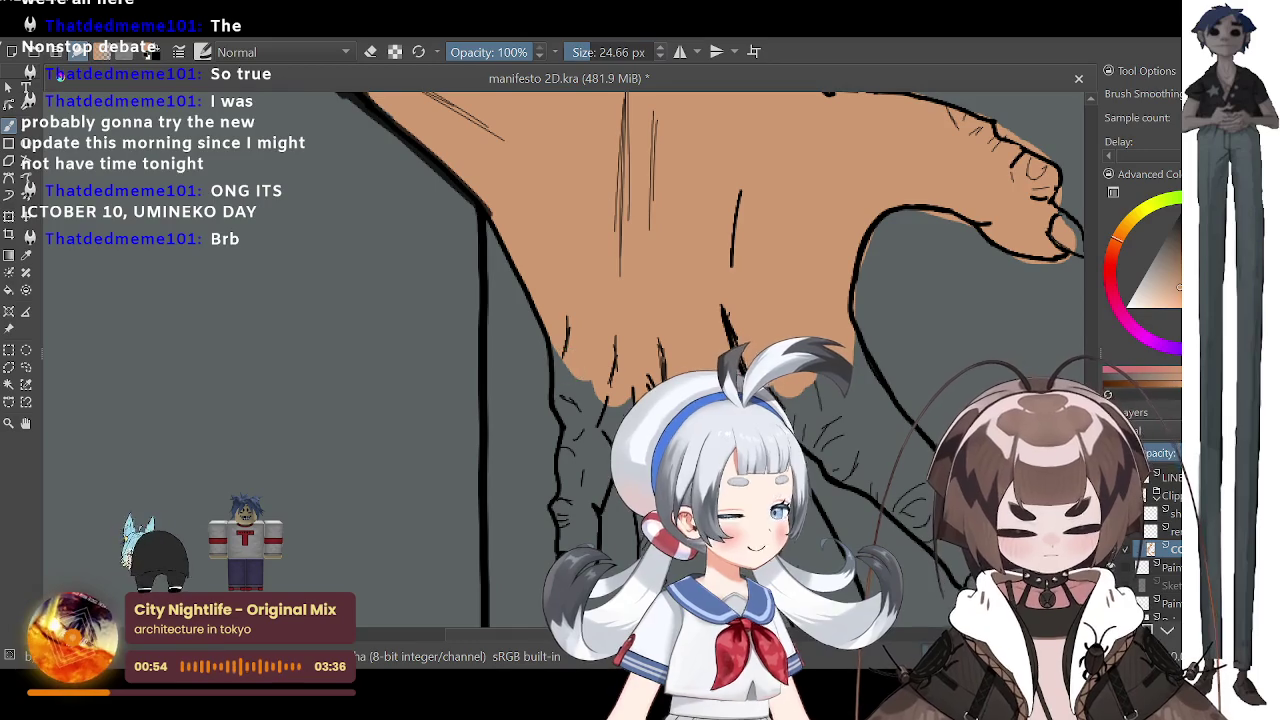
scroll(583, 63, "up", 2)
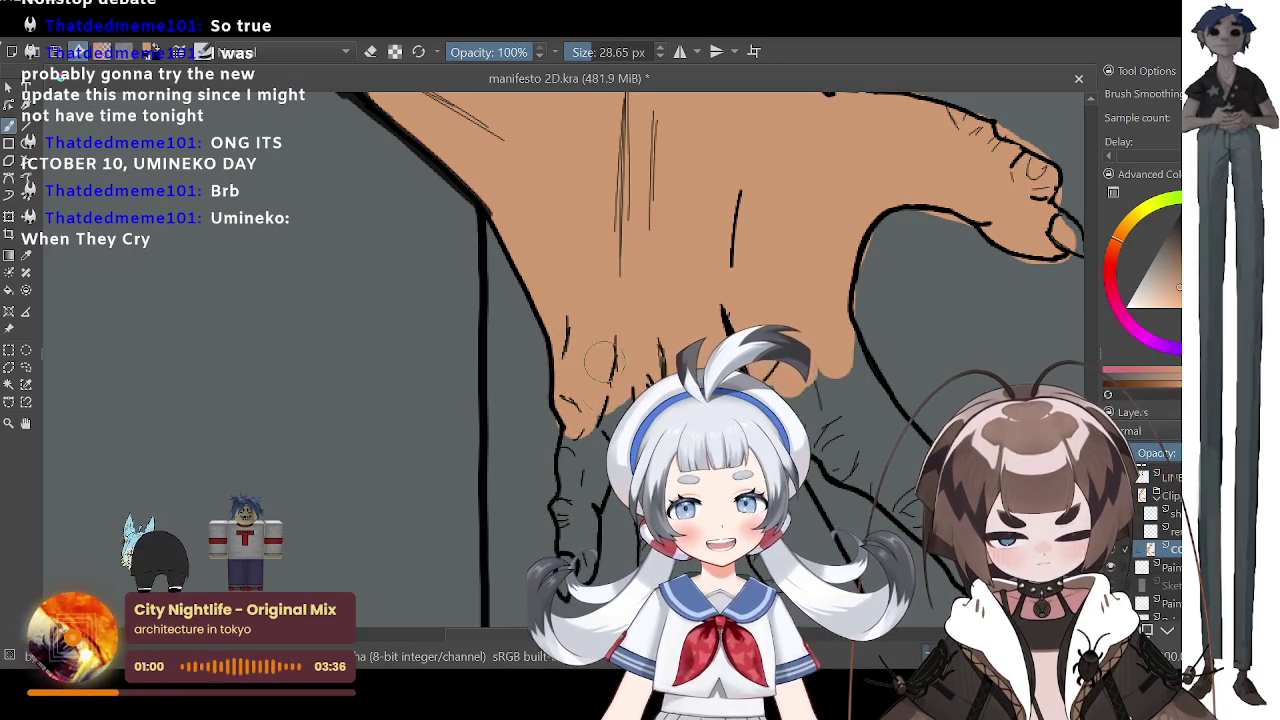
scroll(583, 53, "down", 3)
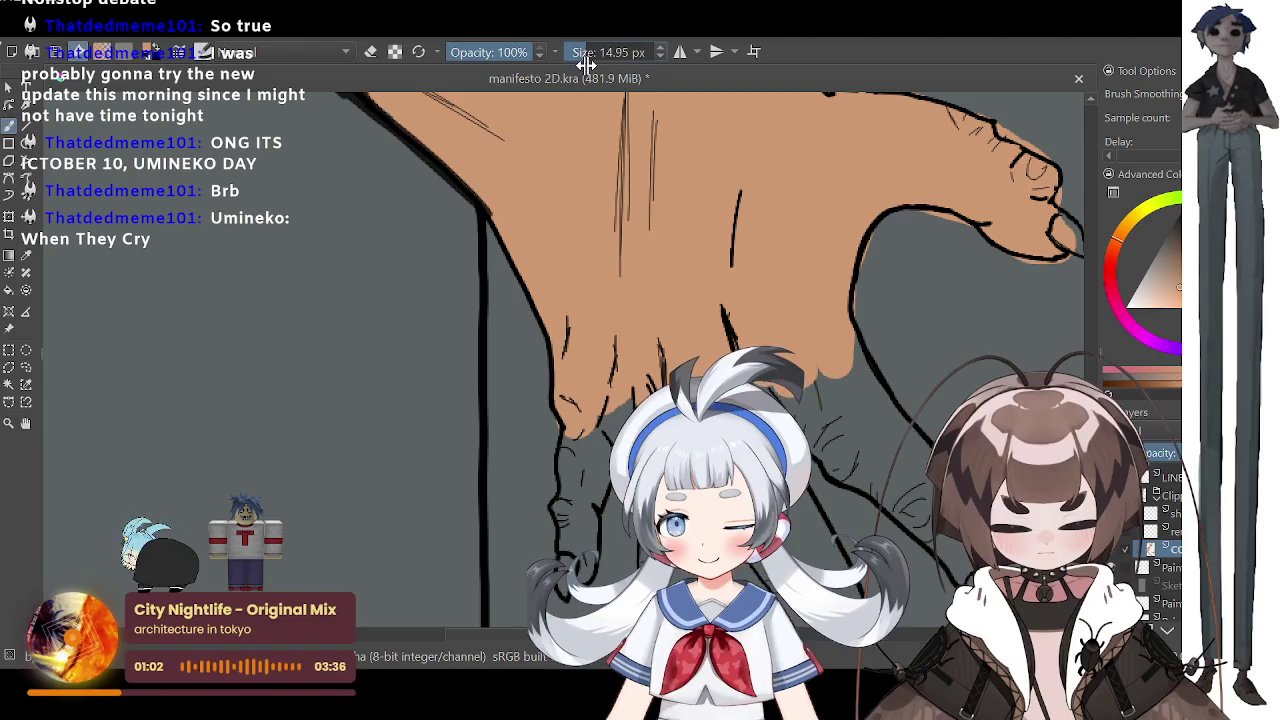
mouse_move(585, 455)
left_mouse_down()
mouse_move(567, 512)
mouse_move(575, 540)
mouse_move(595, 478)
left_mouse_up()
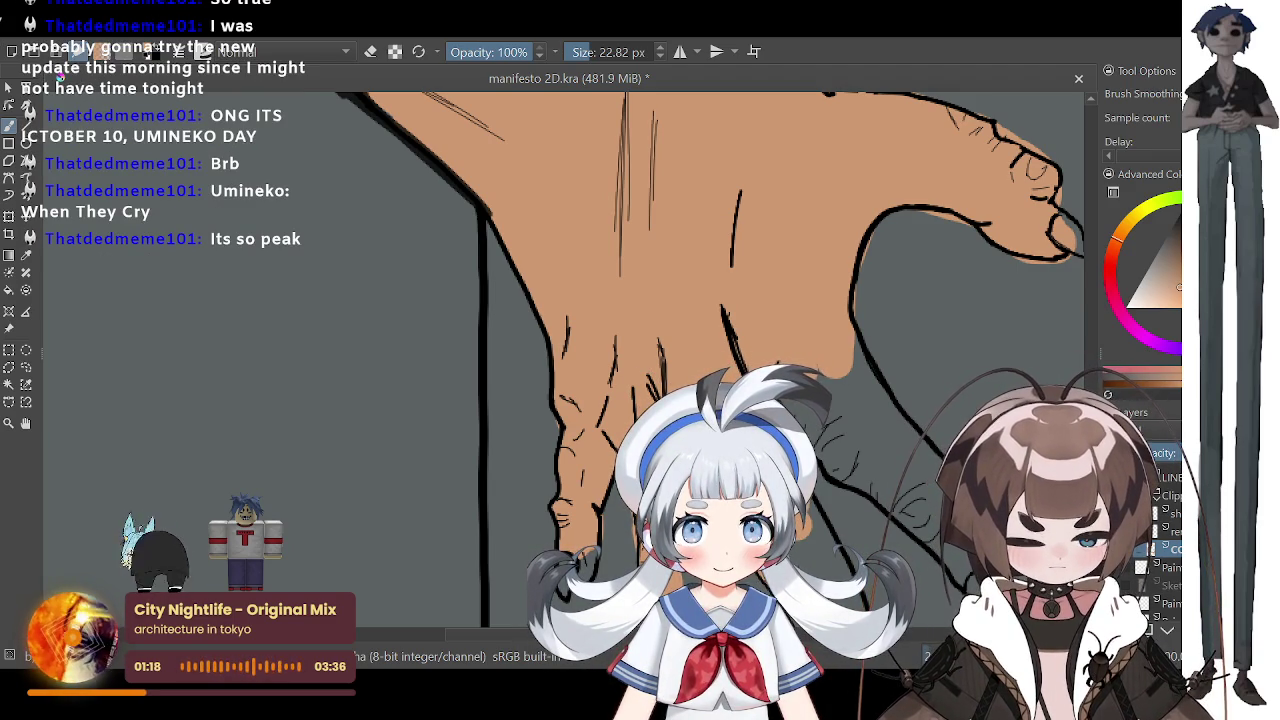
scroll(760, 300, "down", 3)
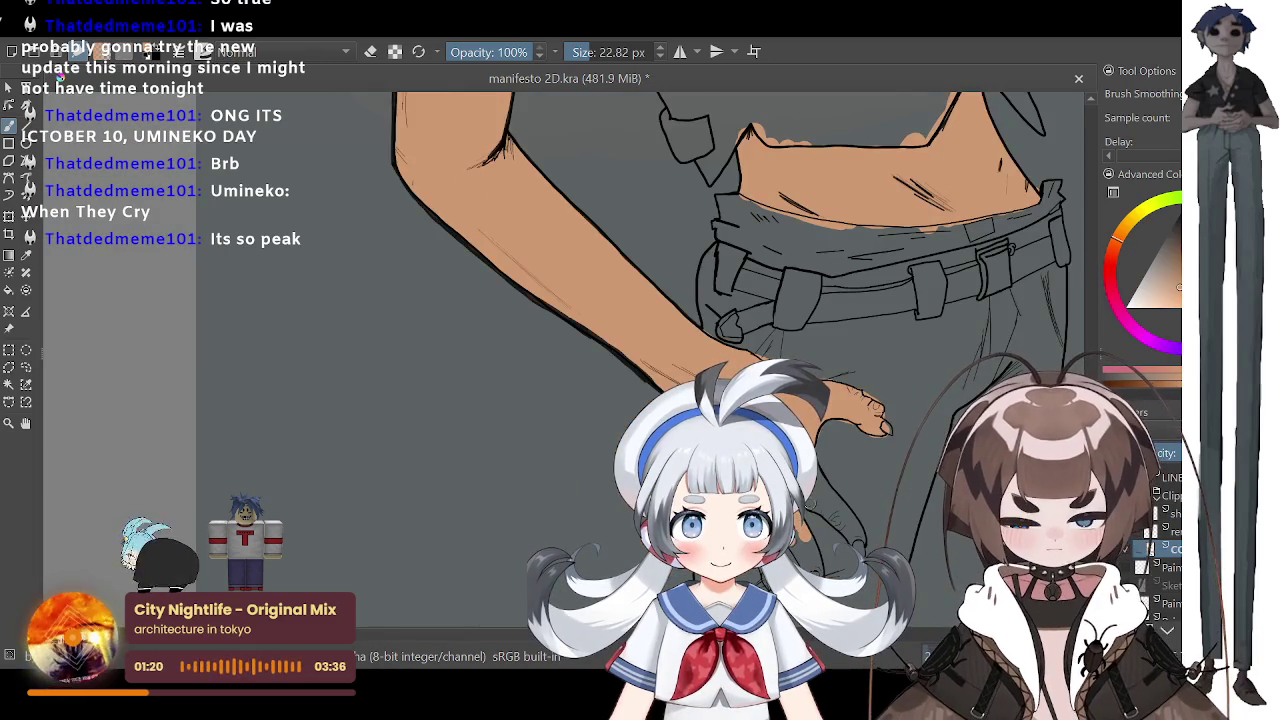
scroll(760, 300, "down", 2)
scroll(760, 300, "down", 3)
scroll(775, 350, "down", 1)
scroll(878, 467, "up", 3)
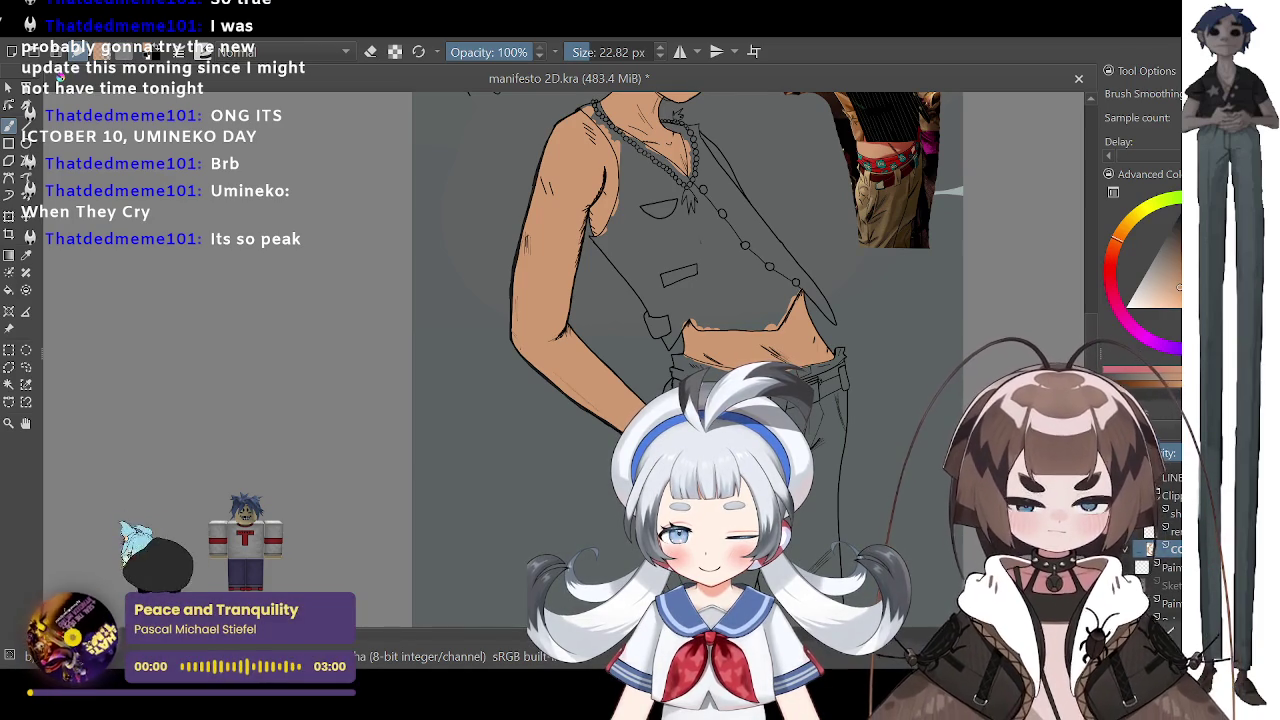
key("minus")
key("minus")
key("minus")
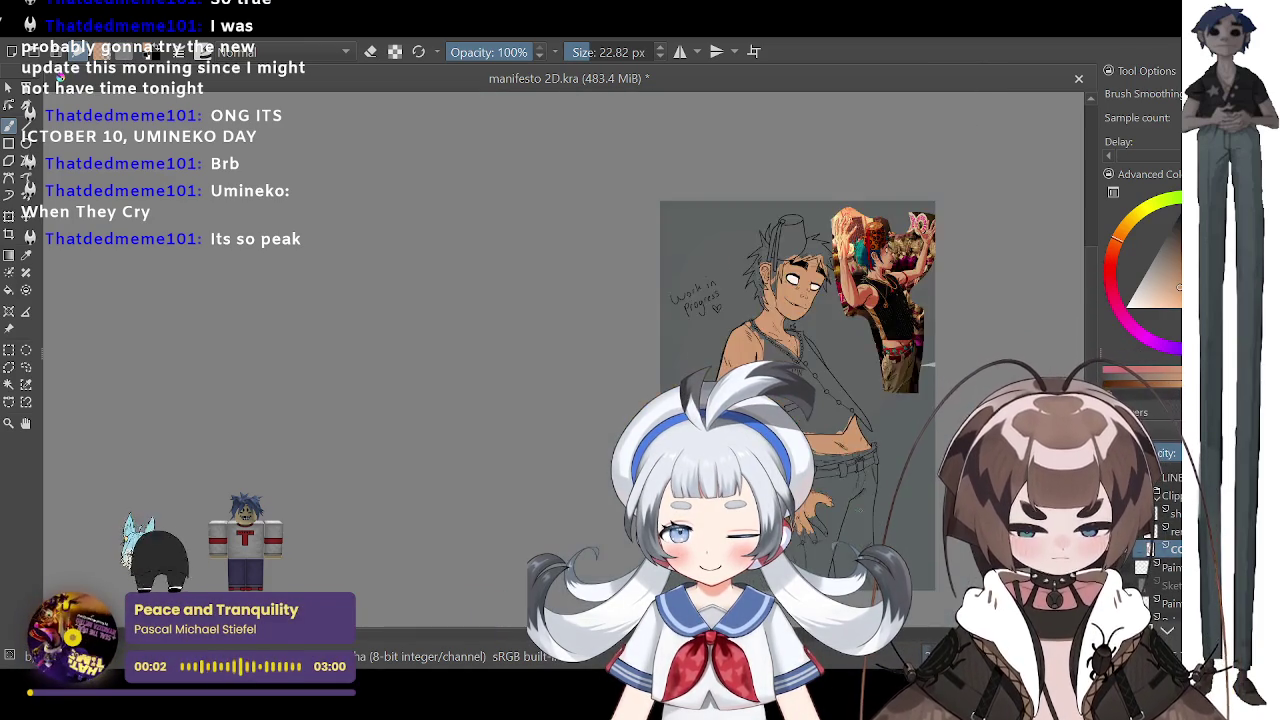
key("plus")
key("plus")
key("plus")
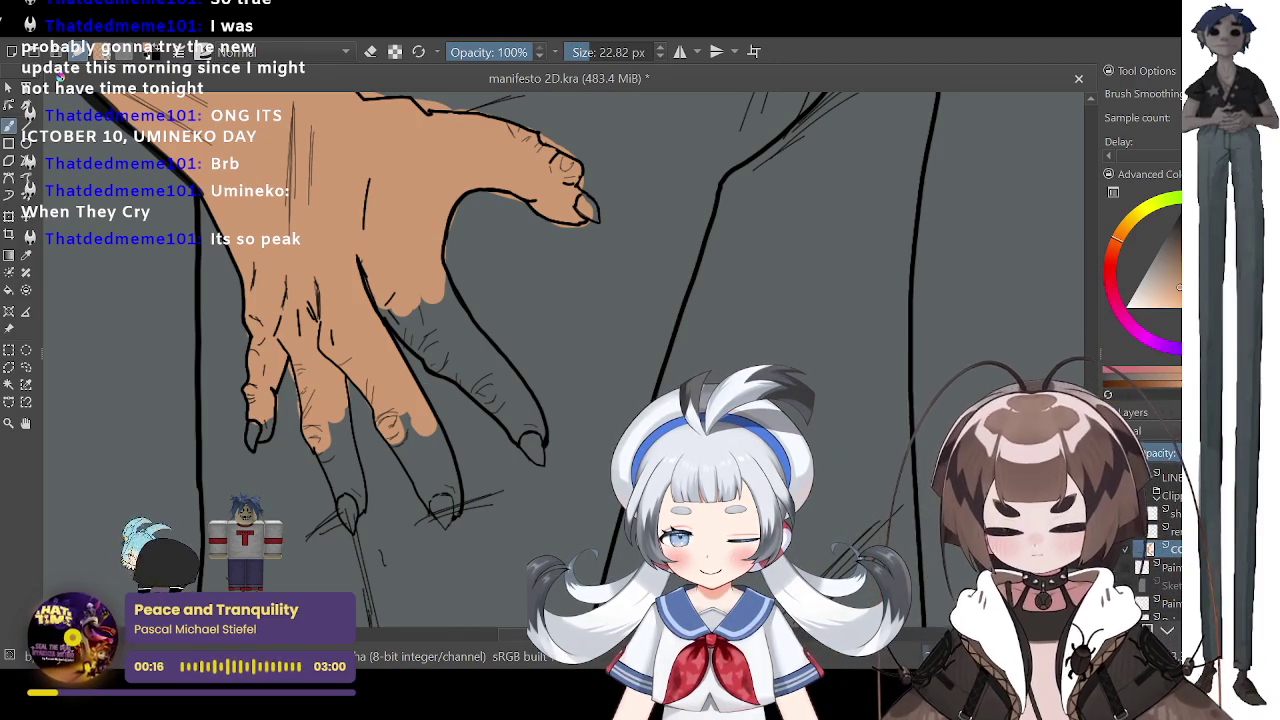
Step: Set the brush to 10.15 px and fill the pointing finger and its fingertip edge tan
key("minus")
key("plus")
left_click(584, 60)
left_click_drag(584, 60, 578, 60)
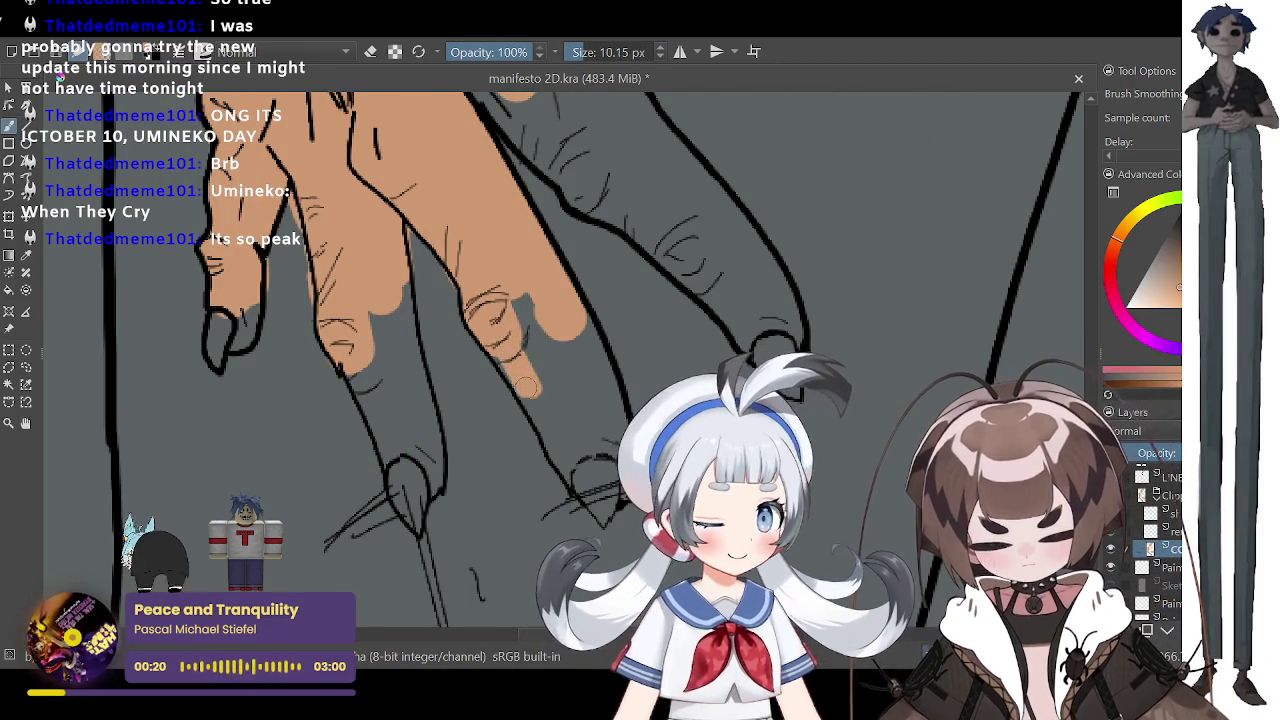
mouse_move(516, 383)
left_mouse_down()
mouse_move(588, 428)
mouse_move(565, 320)
mouse_move(605, 430)
mouse_move(575, 316)
mouse_move(612, 393)
left_mouse_up()
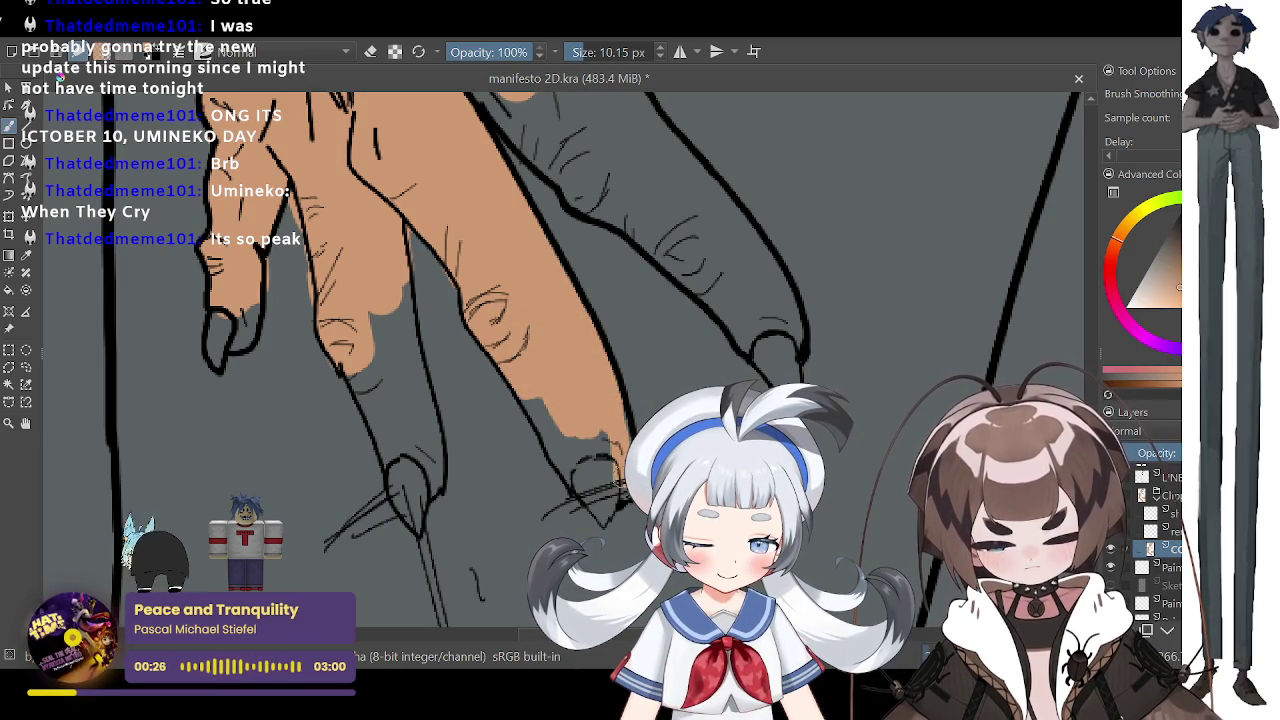
mouse_move(615, 441)
left_mouse_down()
mouse_move(566, 461)
mouse_move(524, 381)
left_mouse_up()
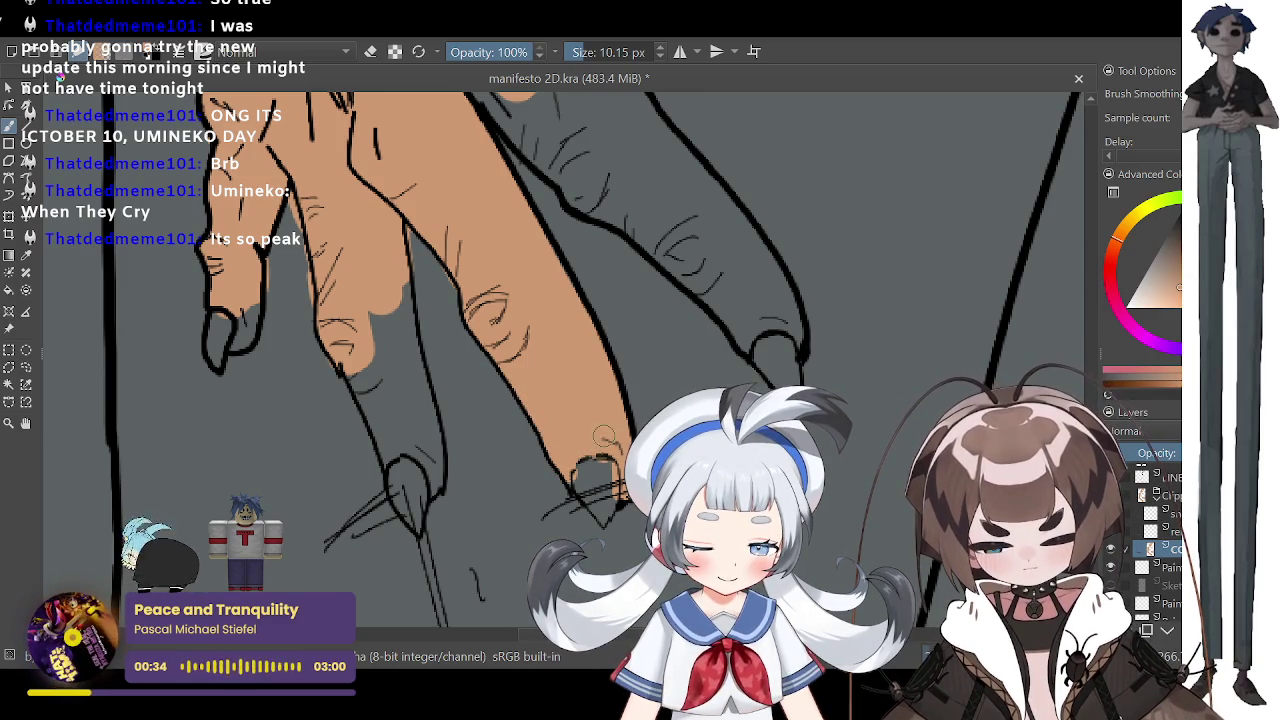
Step: Cover the hatching along the hand's edge with tan
scroll(535, 278, "down", 3)
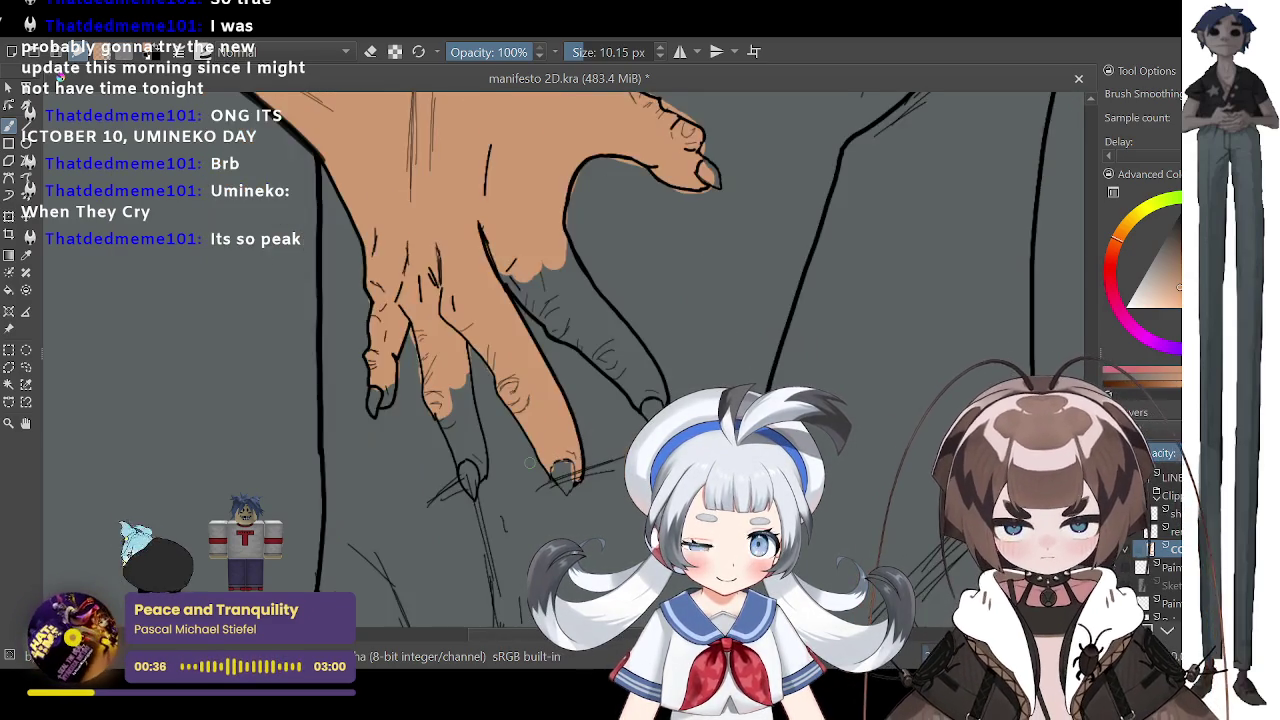
scroll(474, 456, "up", 2)
scroll(469, 456, "up", 1)
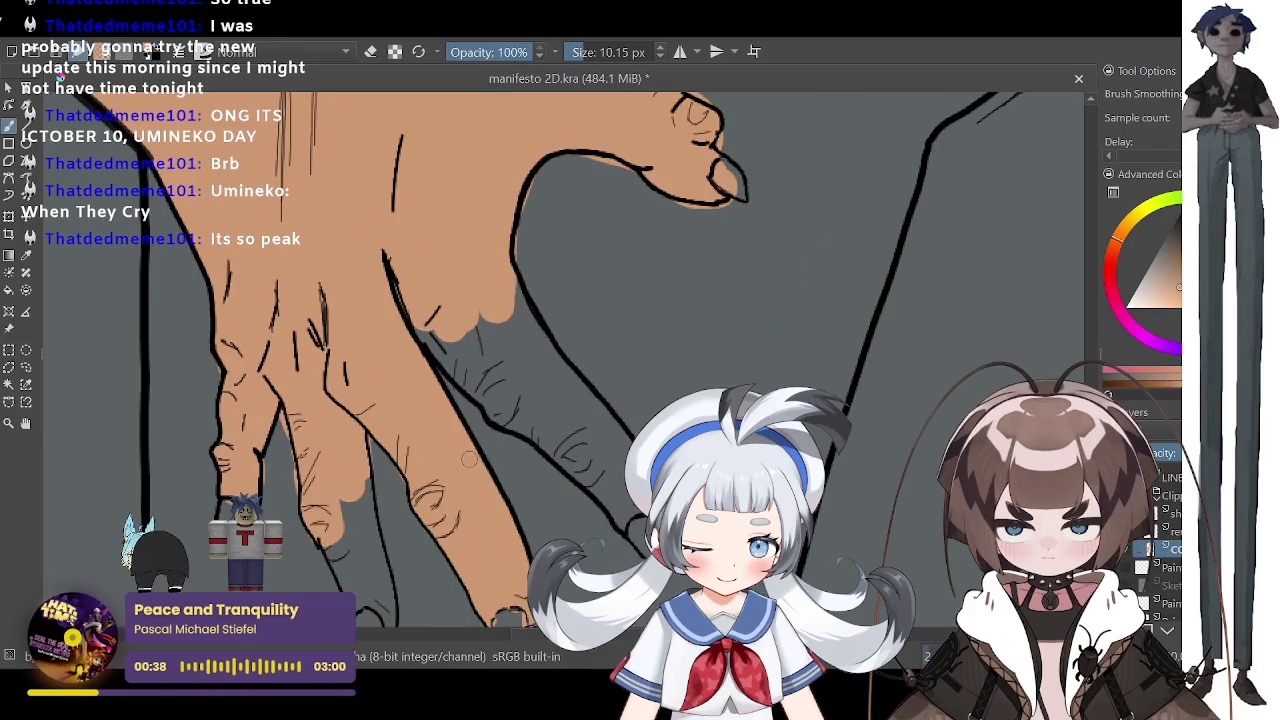
mouse_move(440, 345)
left_mouse_down()
mouse_move(412, 318)
mouse_move(482, 395)
mouse_move(460, 345)
mouse_move(520, 400)
left_mouse_up()
mouse_move(470, 320)
left_mouse_down()
mouse_move(545, 400)
mouse_move(484, 317)
mouse_move(550, 385)
left_mouse_up()
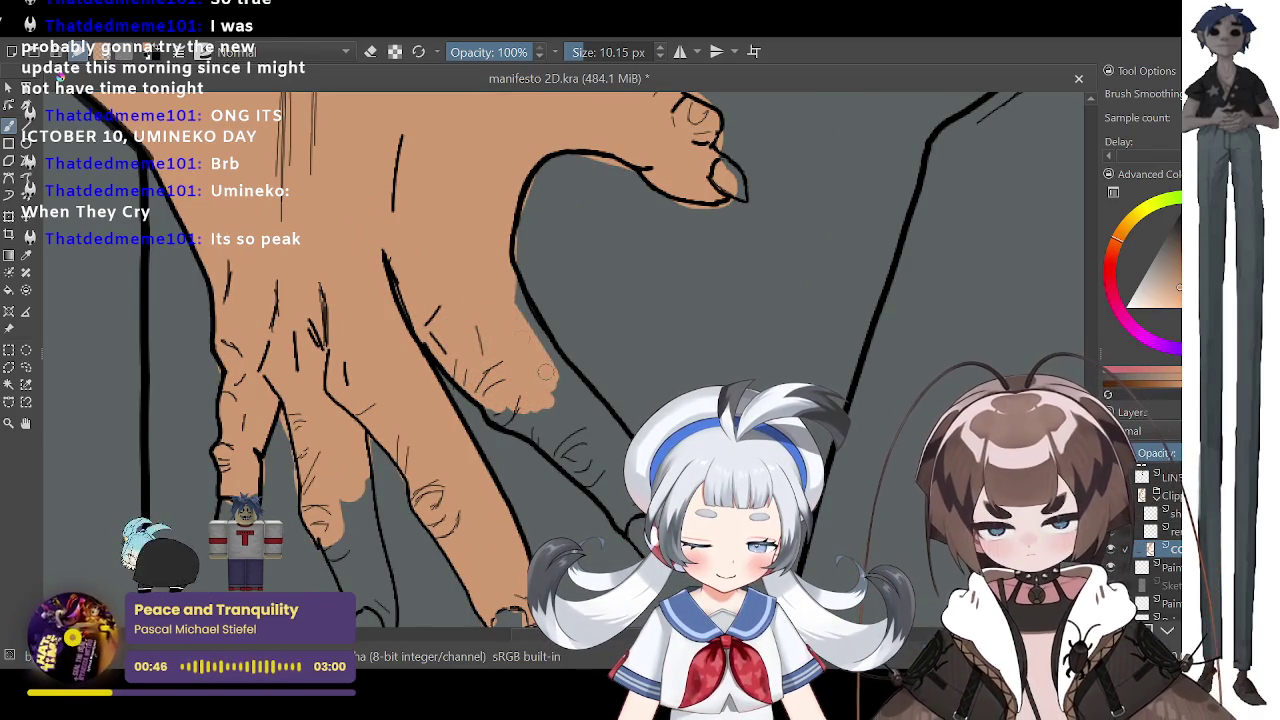
mouse_move(507, 305)
left_mouse_down()
mouse_move(512, 286)
mouse_move(580, 392)
left_mouse_up()
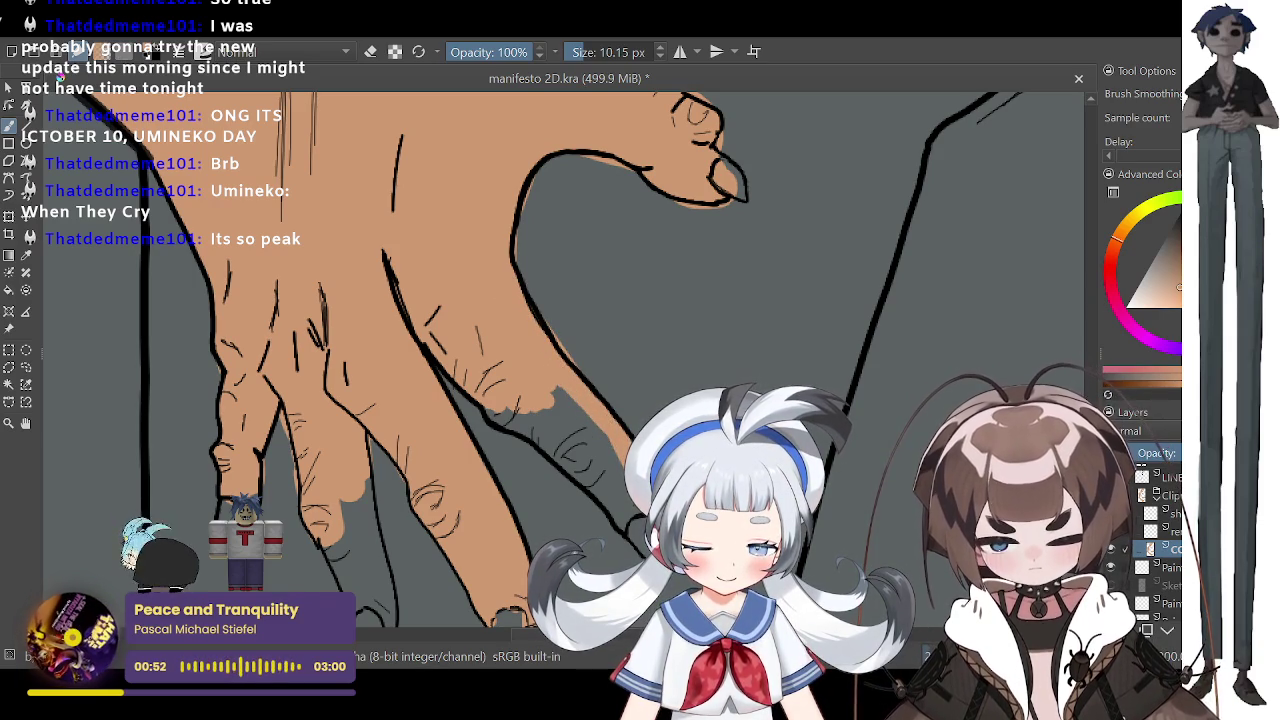
Step: Paint tan over the hatching and grey gaps between the fingers
left_click_drag(621, 522, 540, 435)
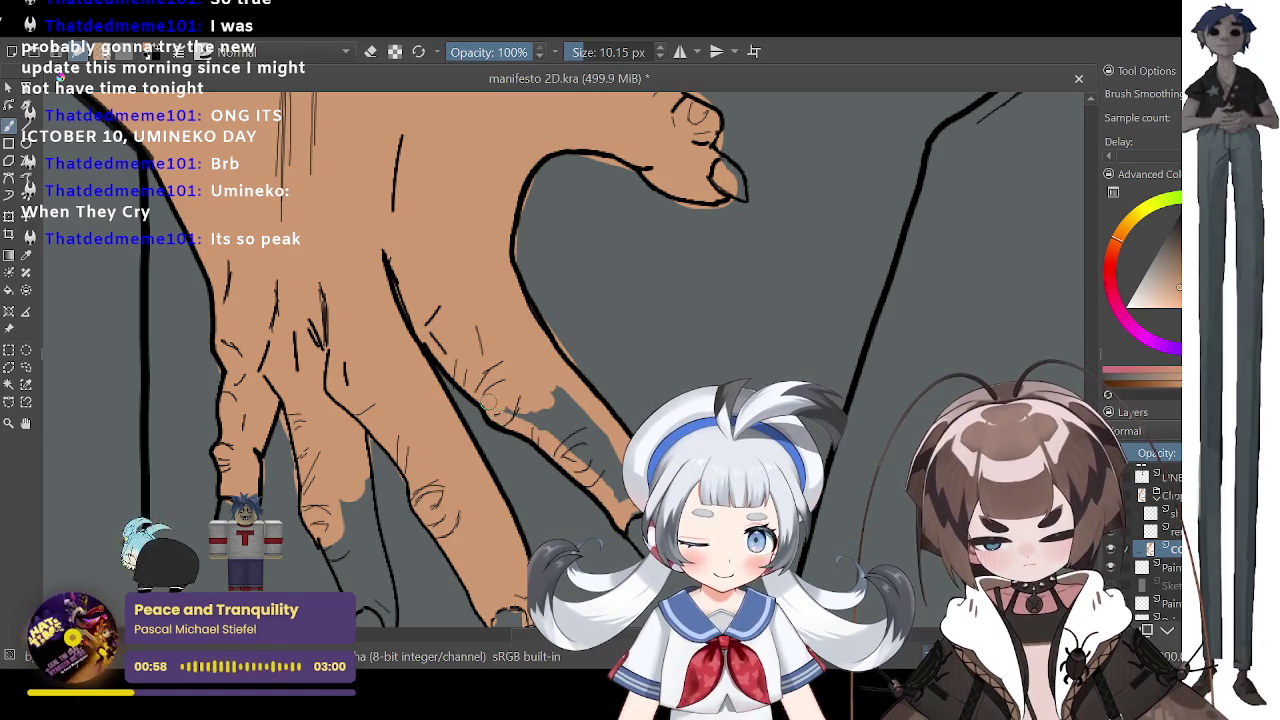
mouse_move(600, 480)
left_mouse_down()
mouse_move(550, 410)
mouse_move(555, 392)
left_mouse_up()
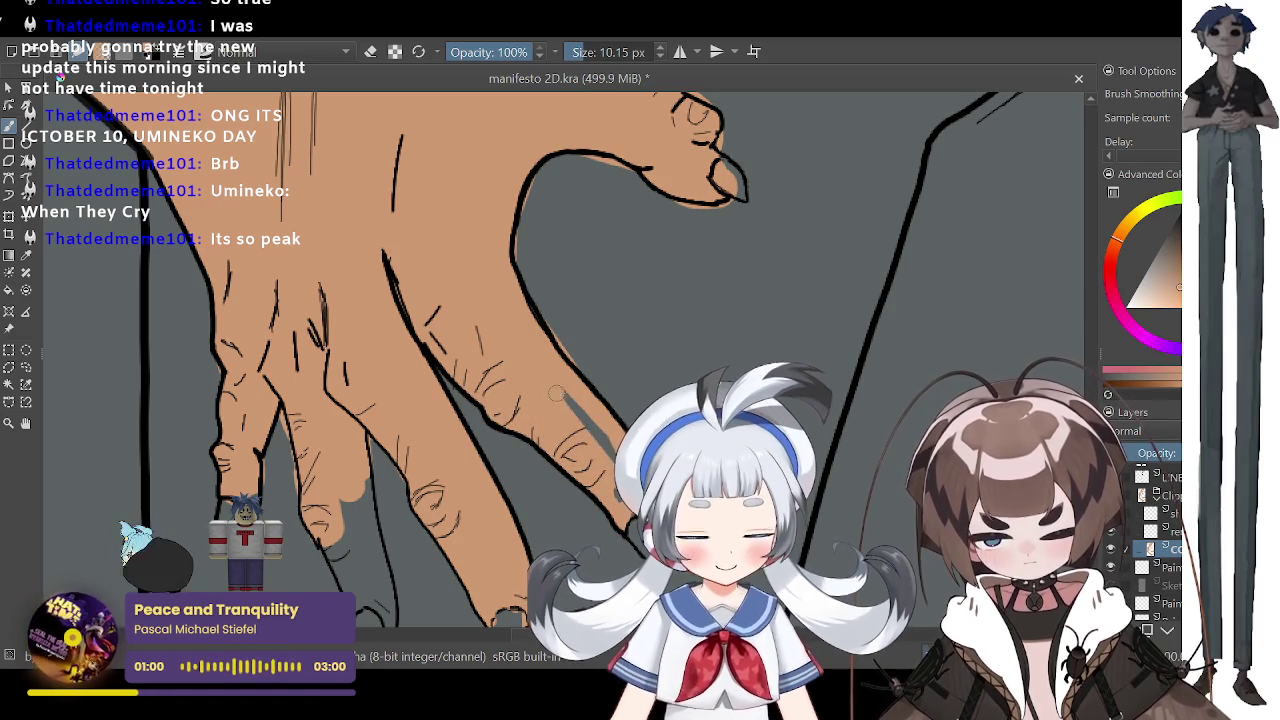
left_click_drag(600, 450, 562, 390)
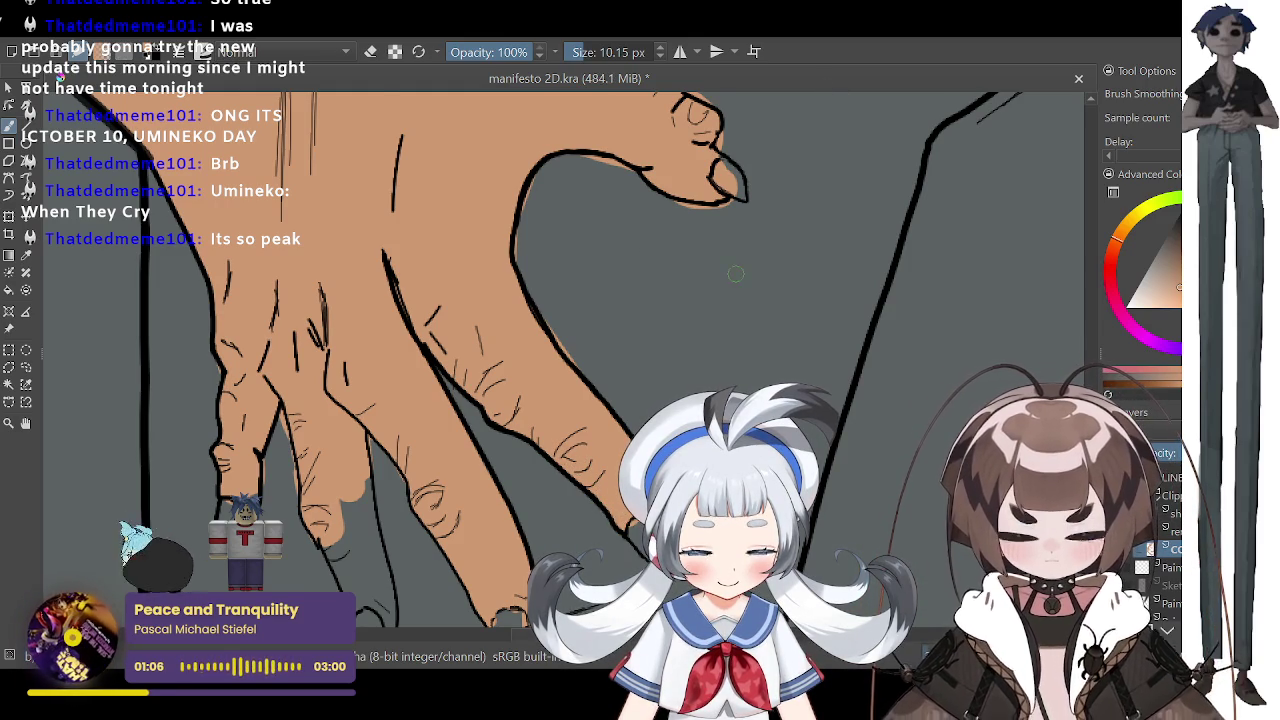
Step: Paint the lowered middle fingertip tan, undoing one overshooting stroke
scroll(836, 212, "down", 2)
scroll(836, 212, "down", 2)
scroll(780, 240, "down", 3)
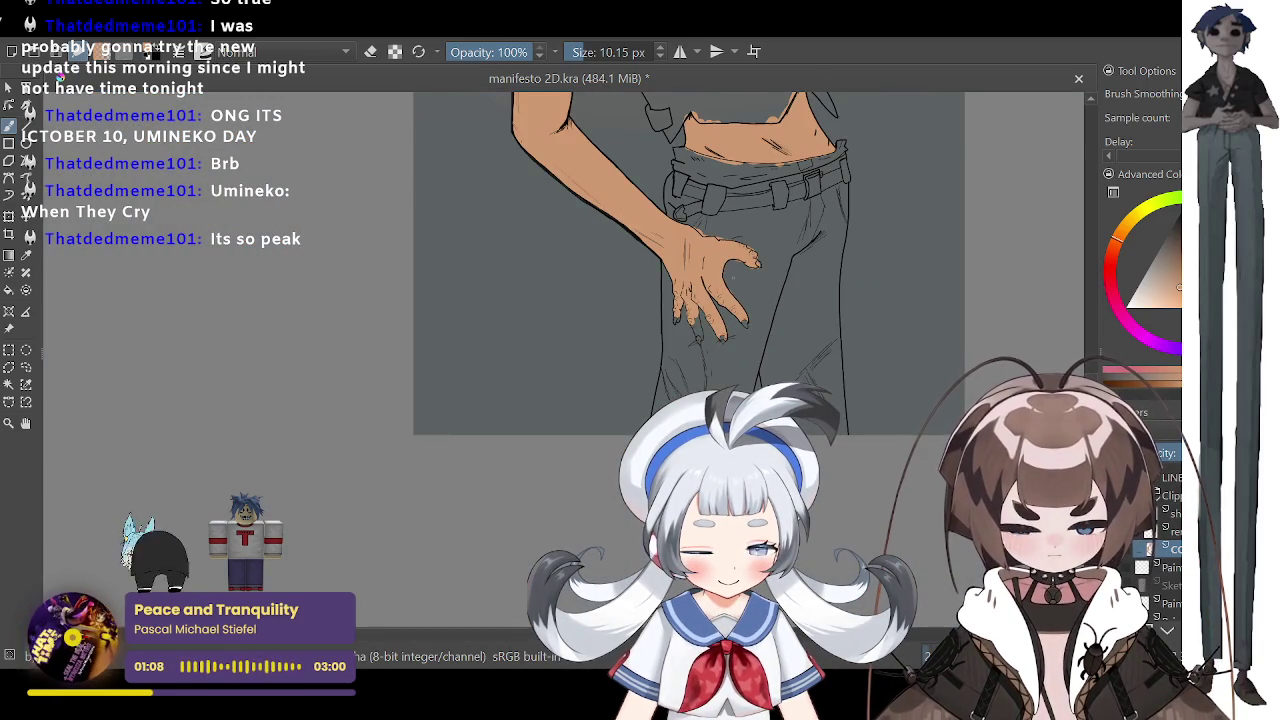
scroll(726, 278, "up", 3)
scroll(726, 278, "up", 2)
scroll(525, 298, "up", 2)
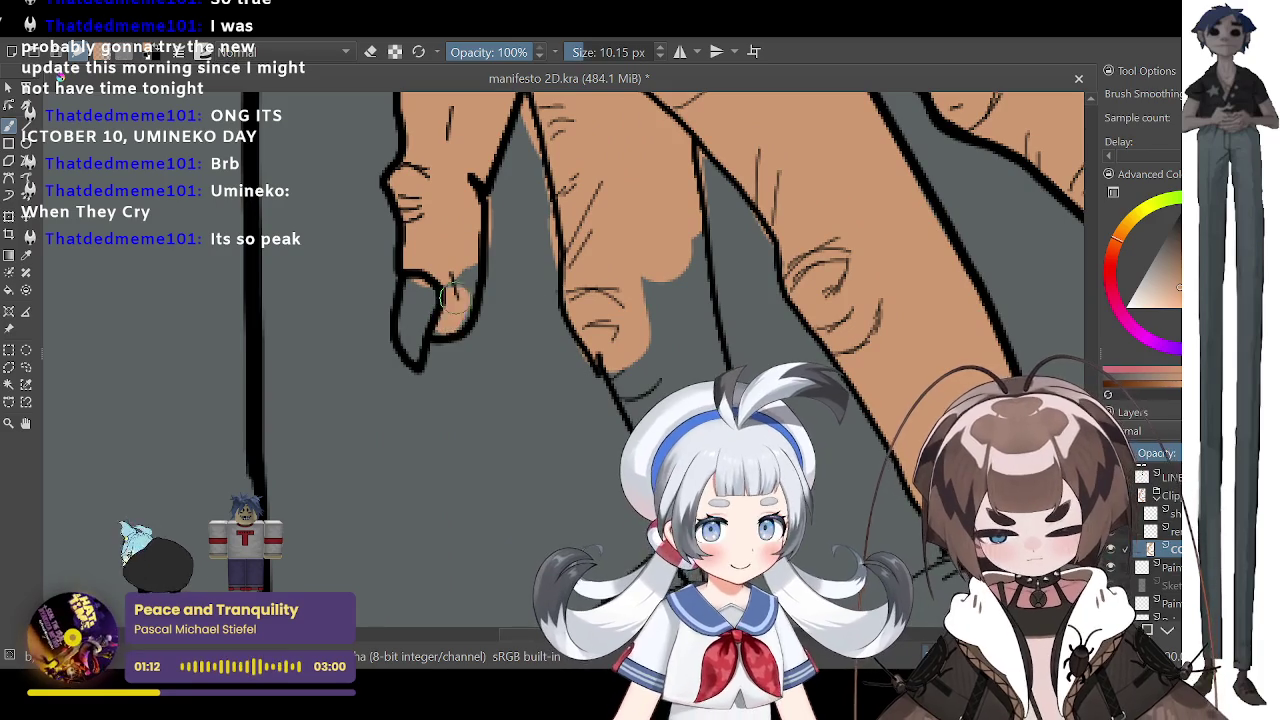
left_click_drag(622, 352, 630, 398)
key("ctrl+z")
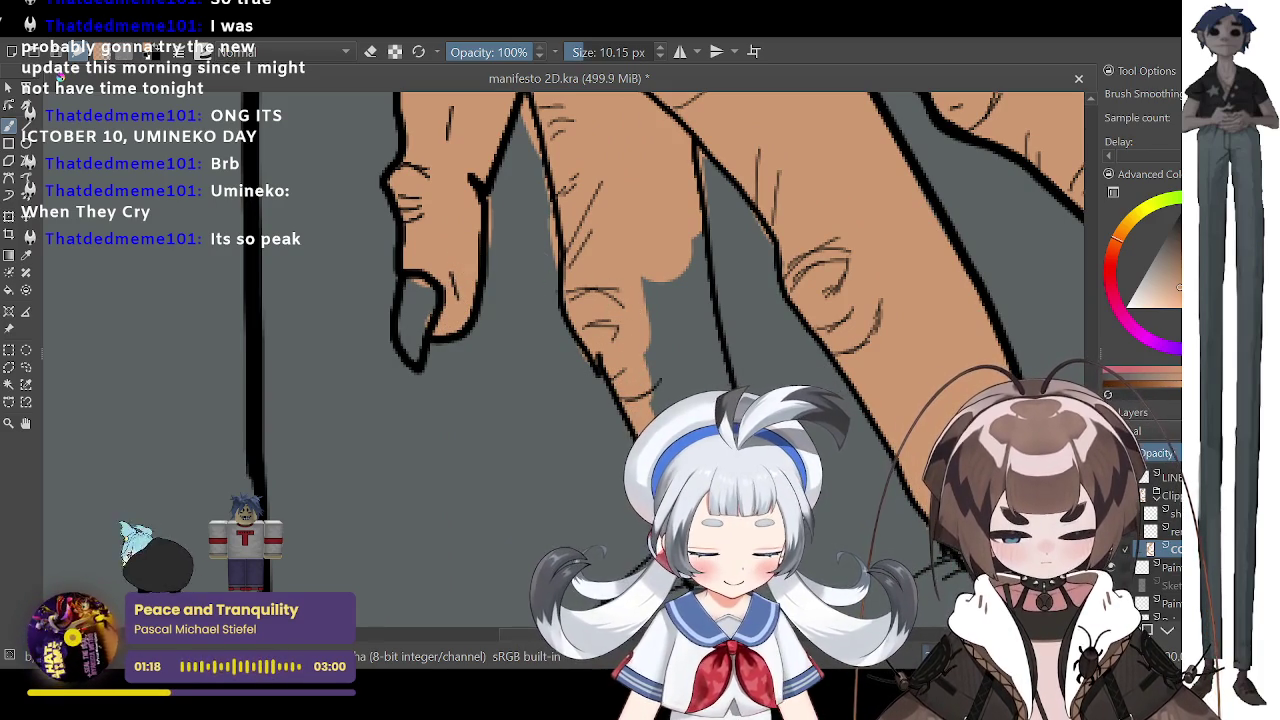
mouse_move(710, 370)
left_mouse_down()
mouse_move(698, 260)
mouse_move(680, 370)
left_mouse_up()
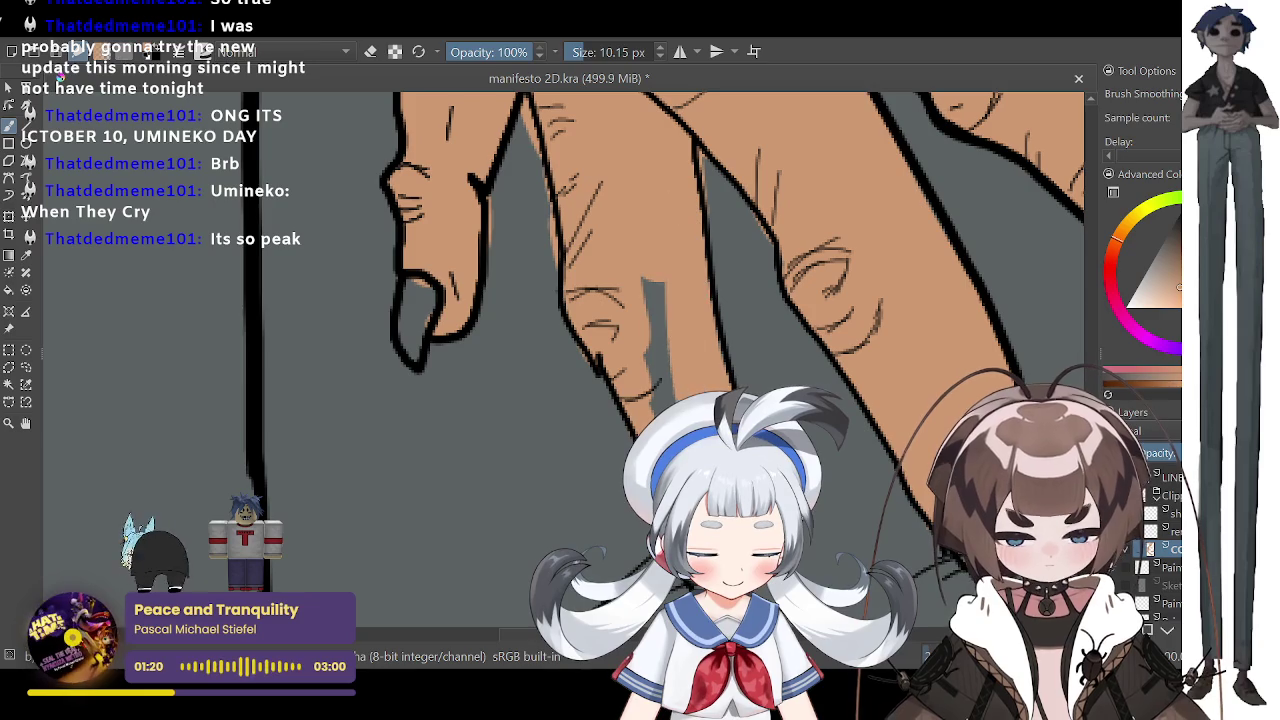
left_click_drag(660, 300, 650, 365)
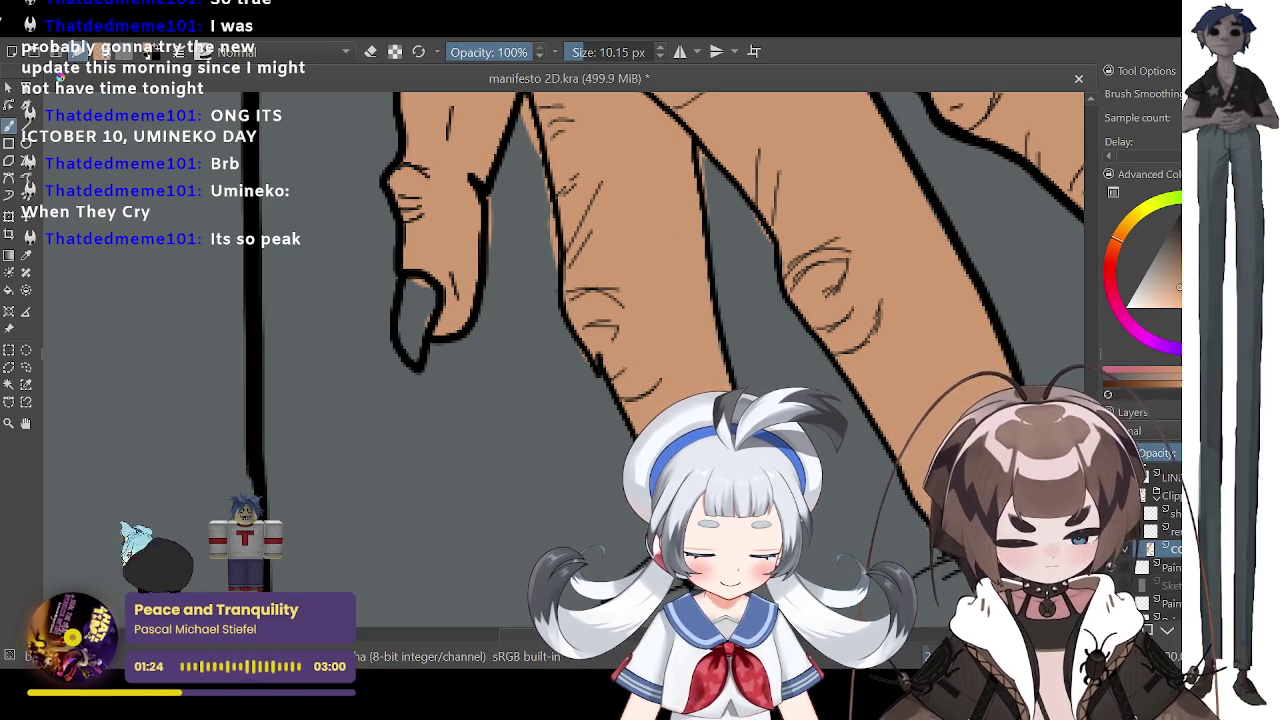
scroll(870, 500, "down", 2)
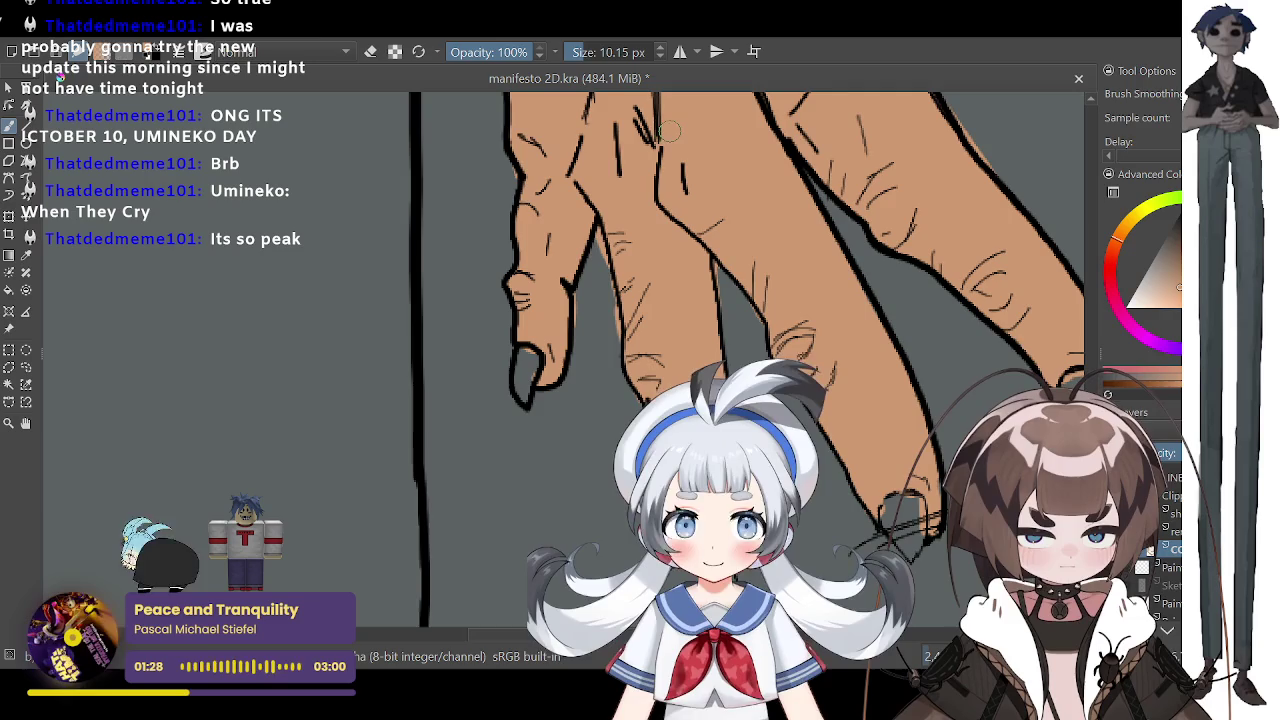
scroll(515, 400, "down", 5)
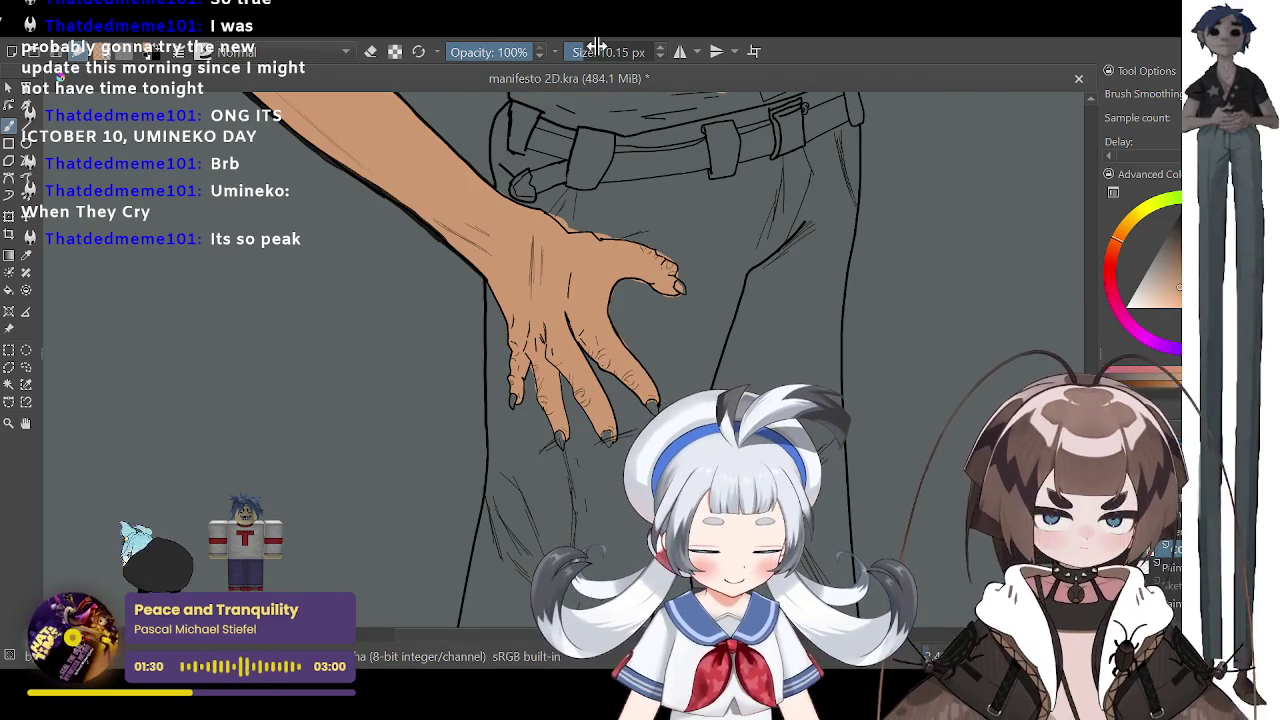
scroll(572, 300, "down", 4)
scroll(572, 300, "down", 2)
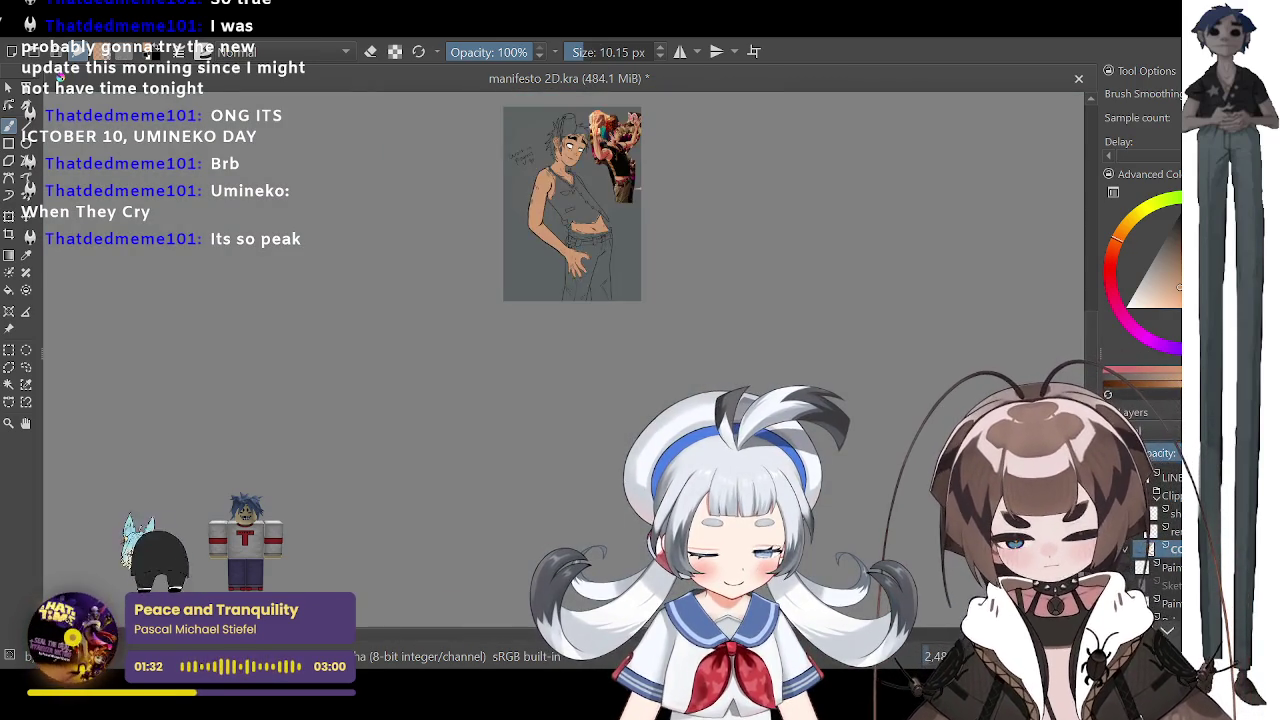
scroll(582, 164, "up", 2)
scroll(582, 164, "up", 3)
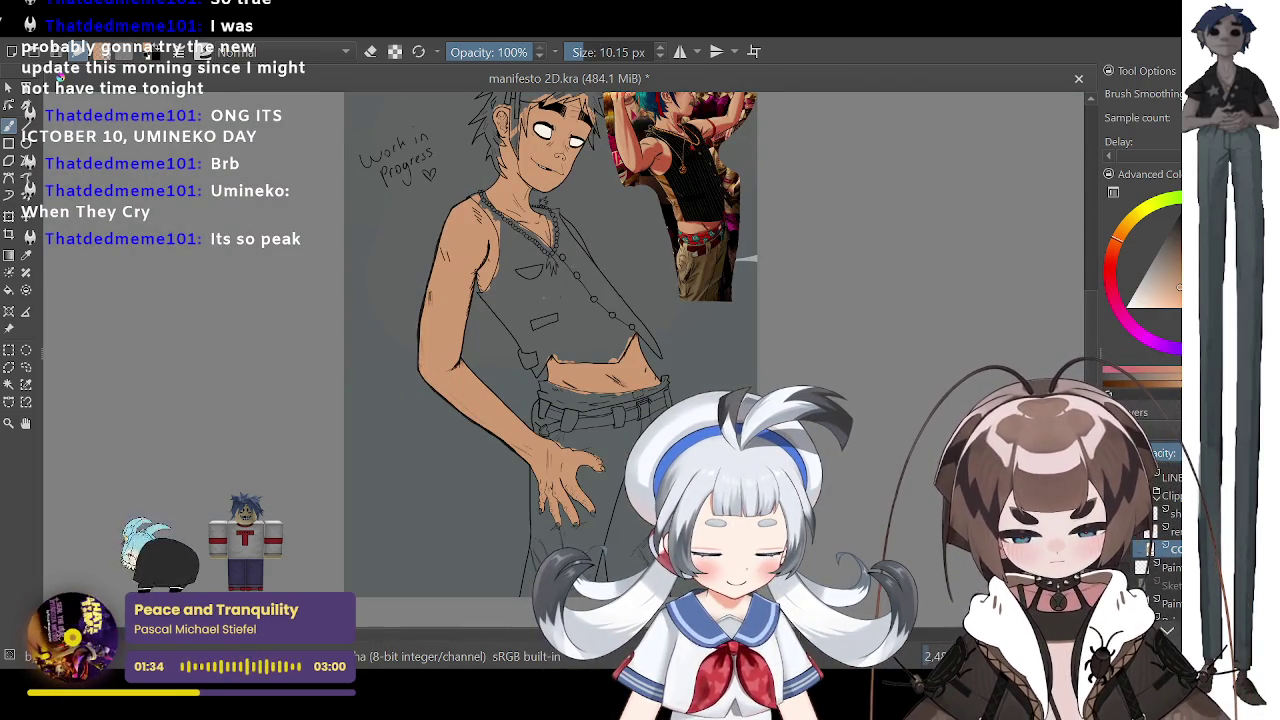
scroll(540, 130, "up", 1)
scroll(540, 130, "up", 2)
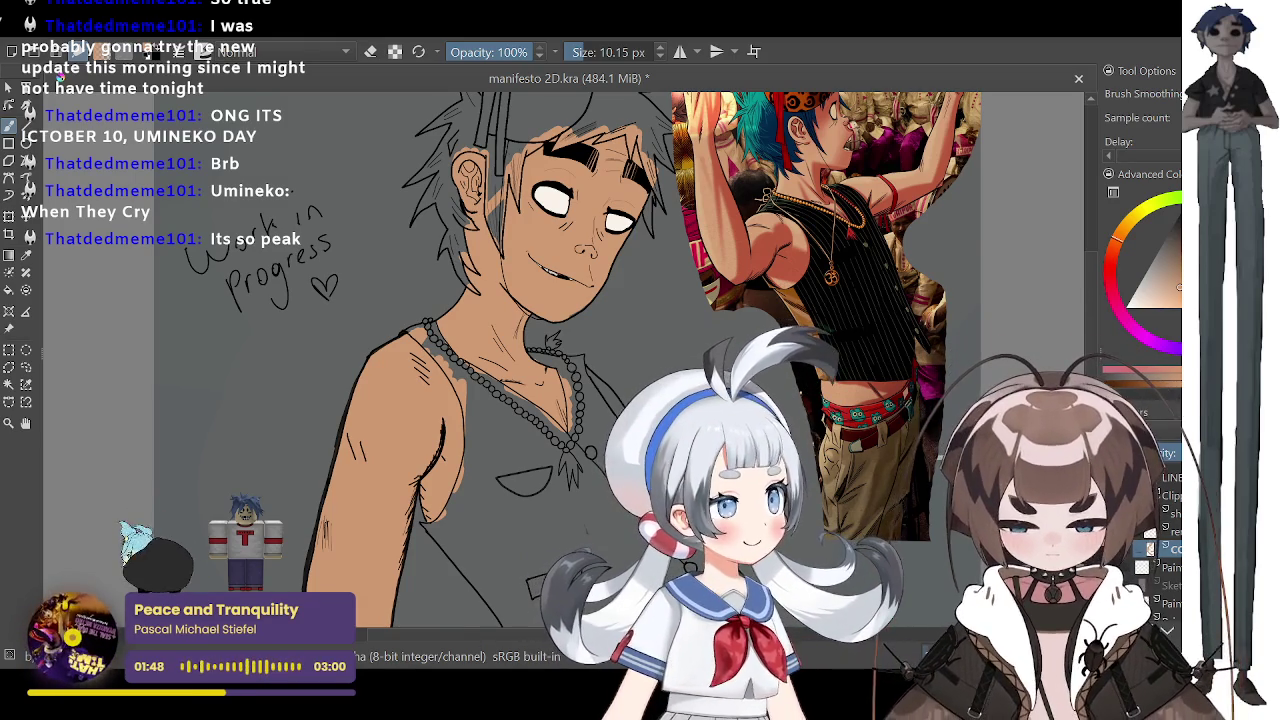
Step: Sample the teal hair colour from the reference image with the Colour Sampler
key("minus")
key("plus")
key("plus")
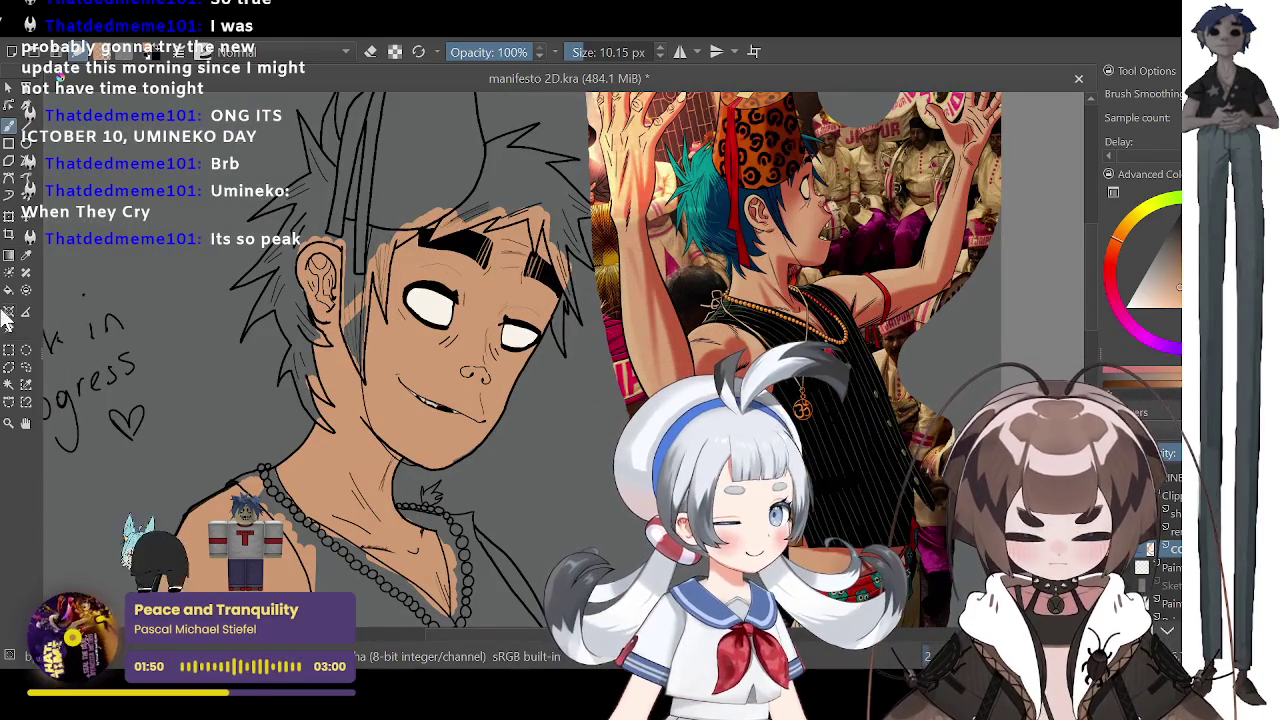
left_click(26, 255)
scroll(735, 160, "up", 3)
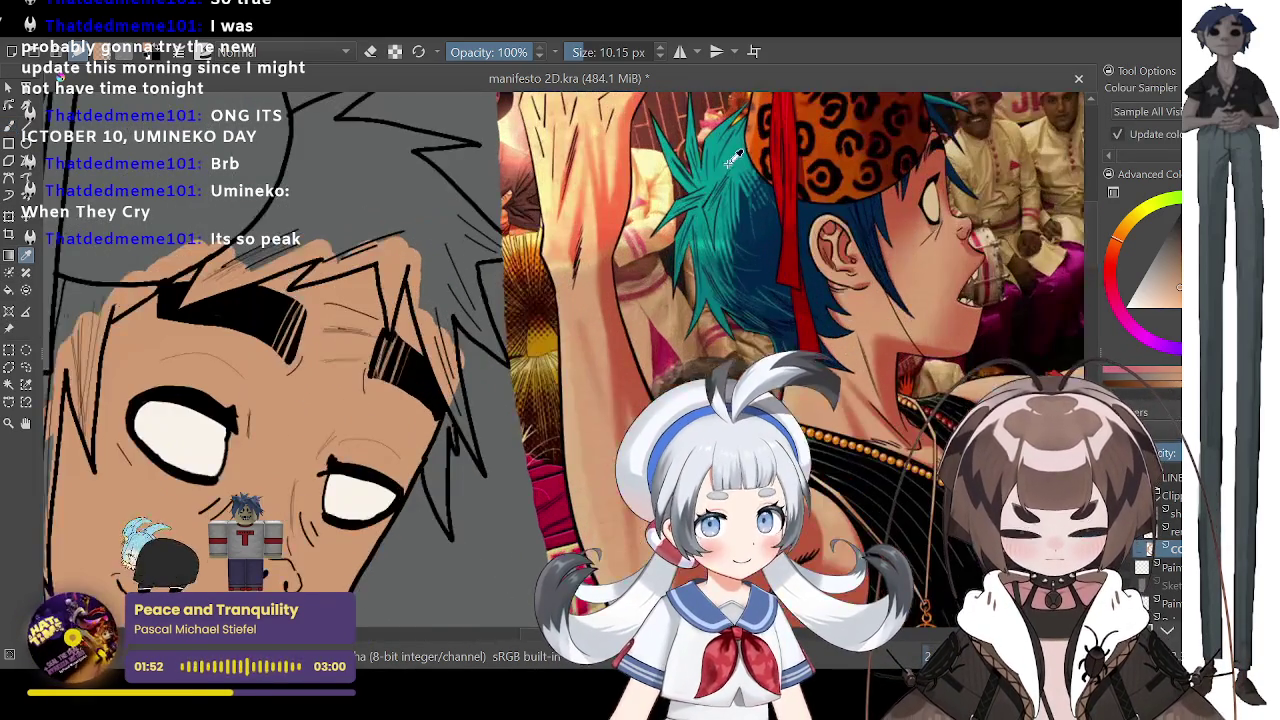
left_click(735, 160)
left_click(9, 126)
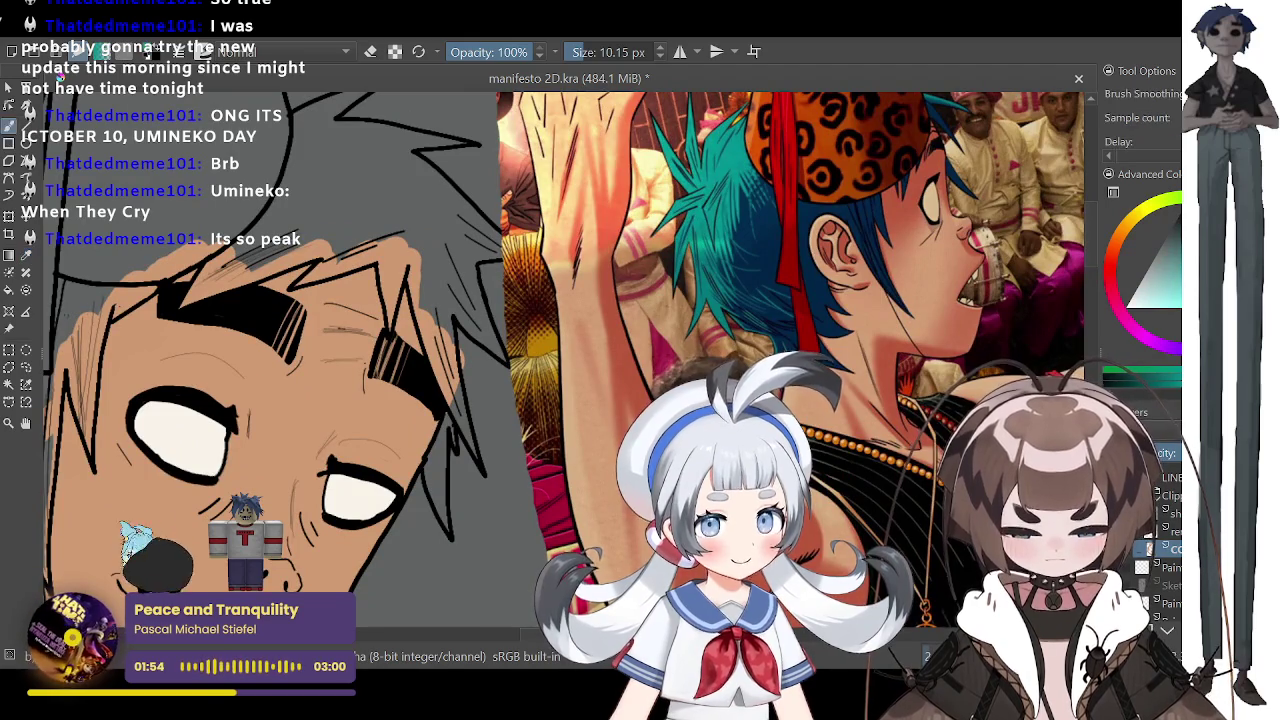
Step: Paint a first teal hair stroke beside the character's ear
scroll(792, 320, "down", 3)
scroll(560, 330, "up", 1)
scroll(545, 335, "up", 2)
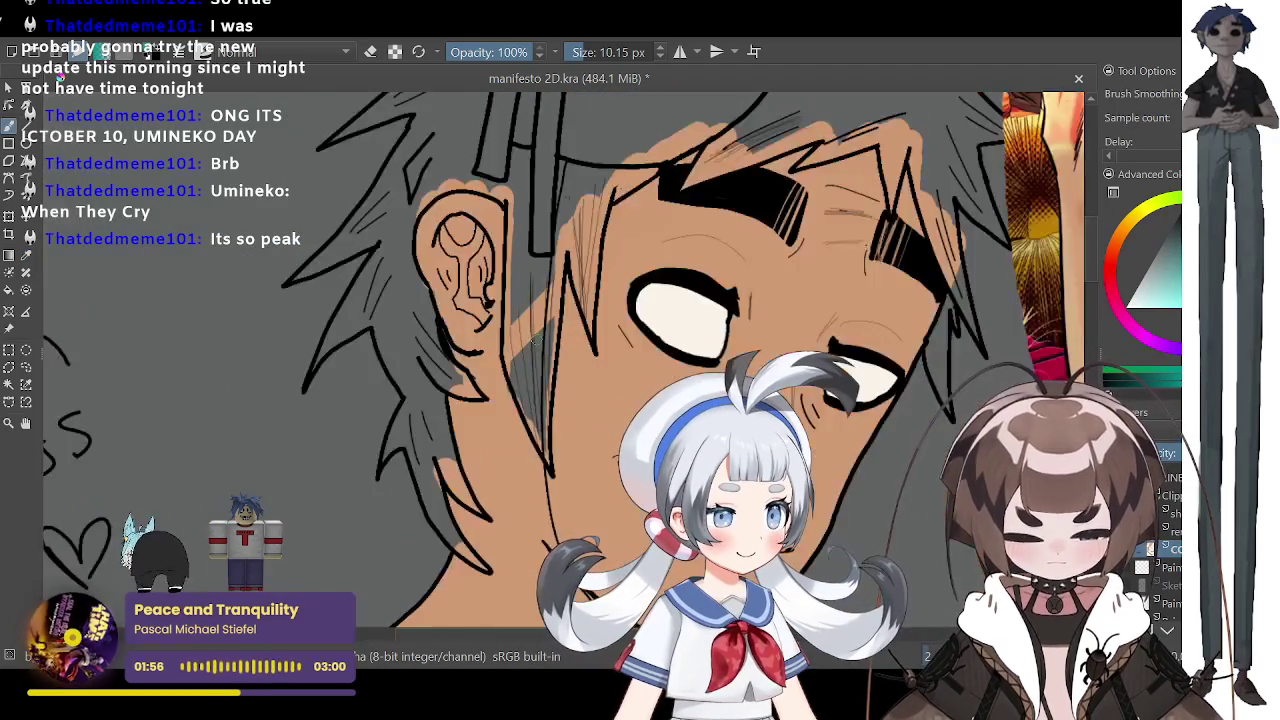
scroll(537, 338, "up", 1)
left_click_drag(500, 348, 535, 468)
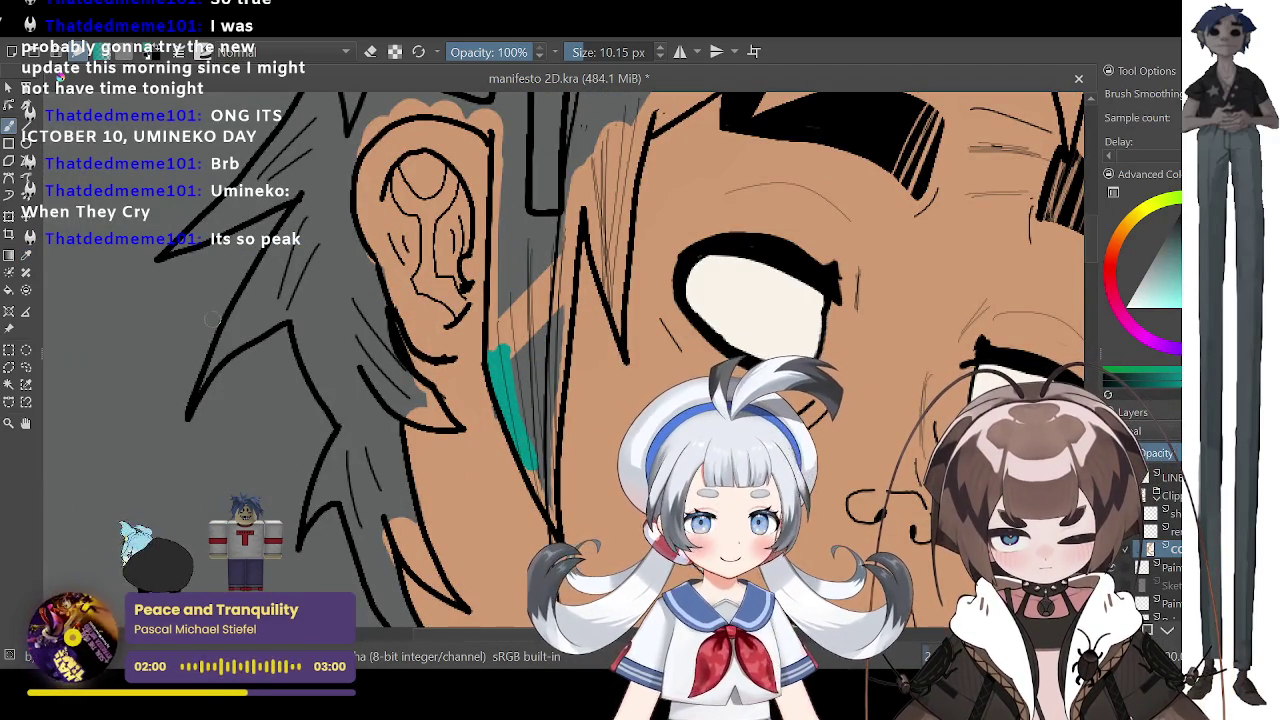
Step: Resample the teal from the freshly painted hair stroke
left_click(26, 255)
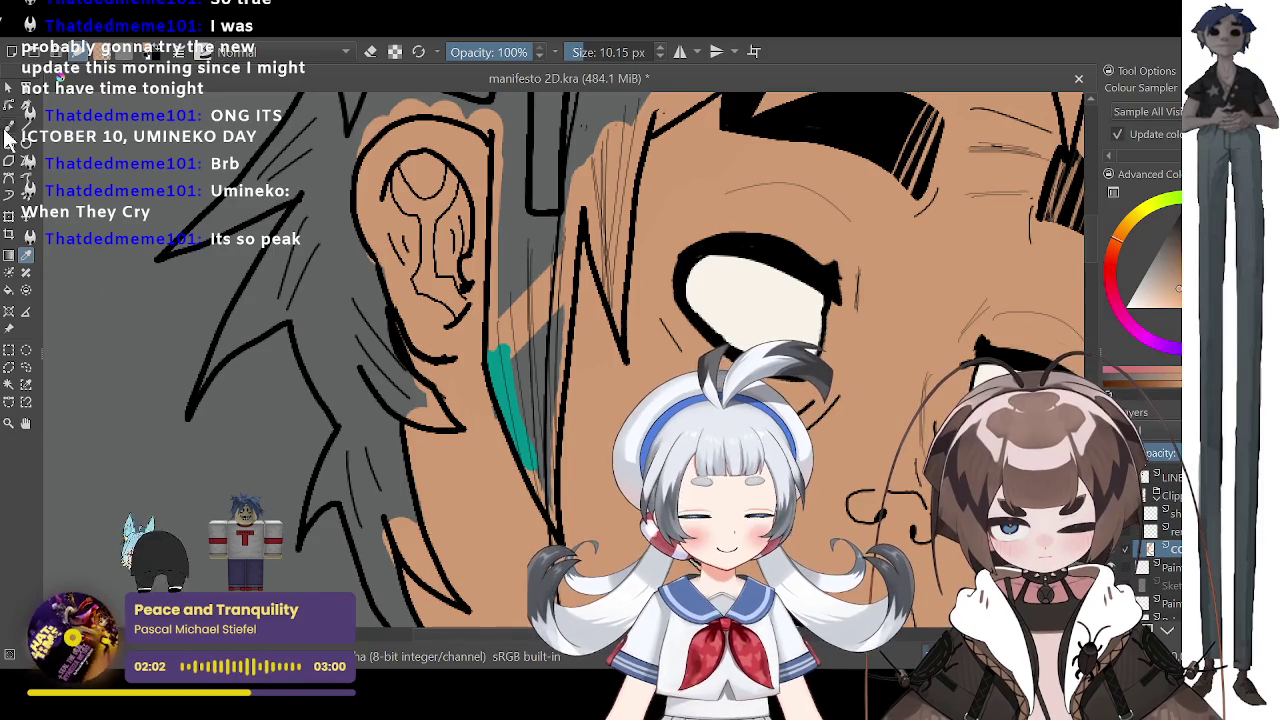
left_click(8, 125)
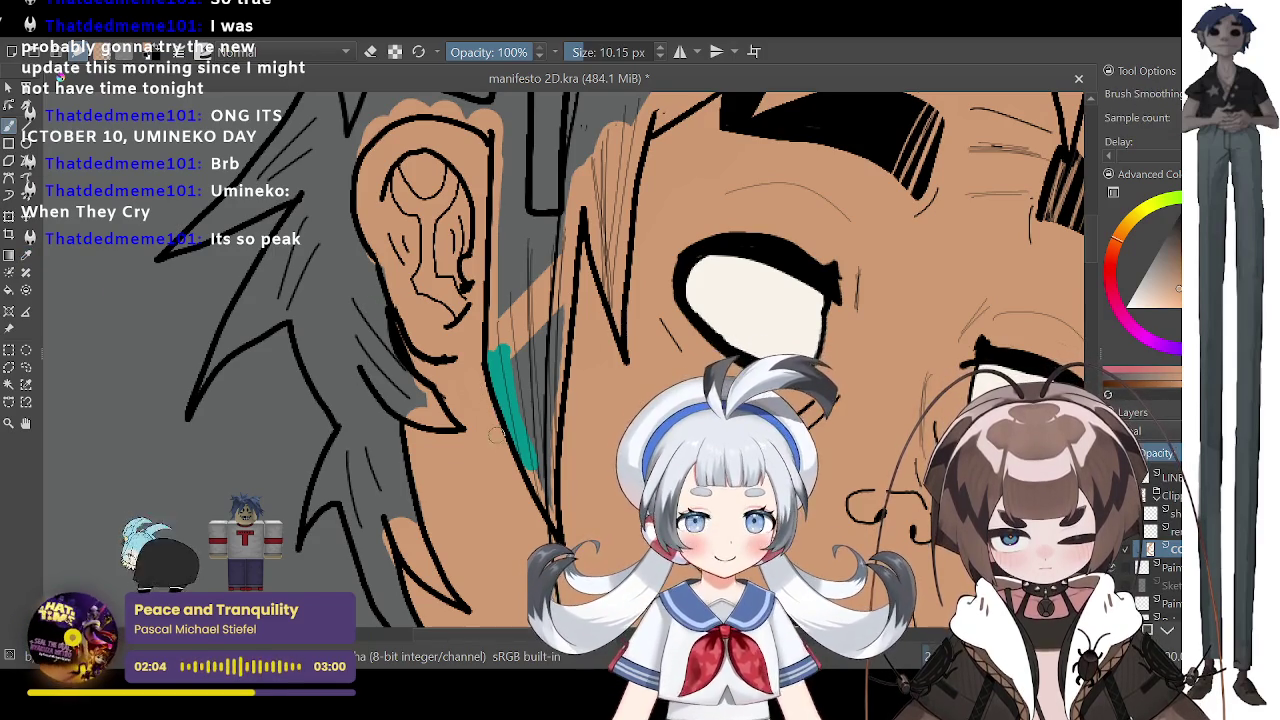
left_click(26, 255)
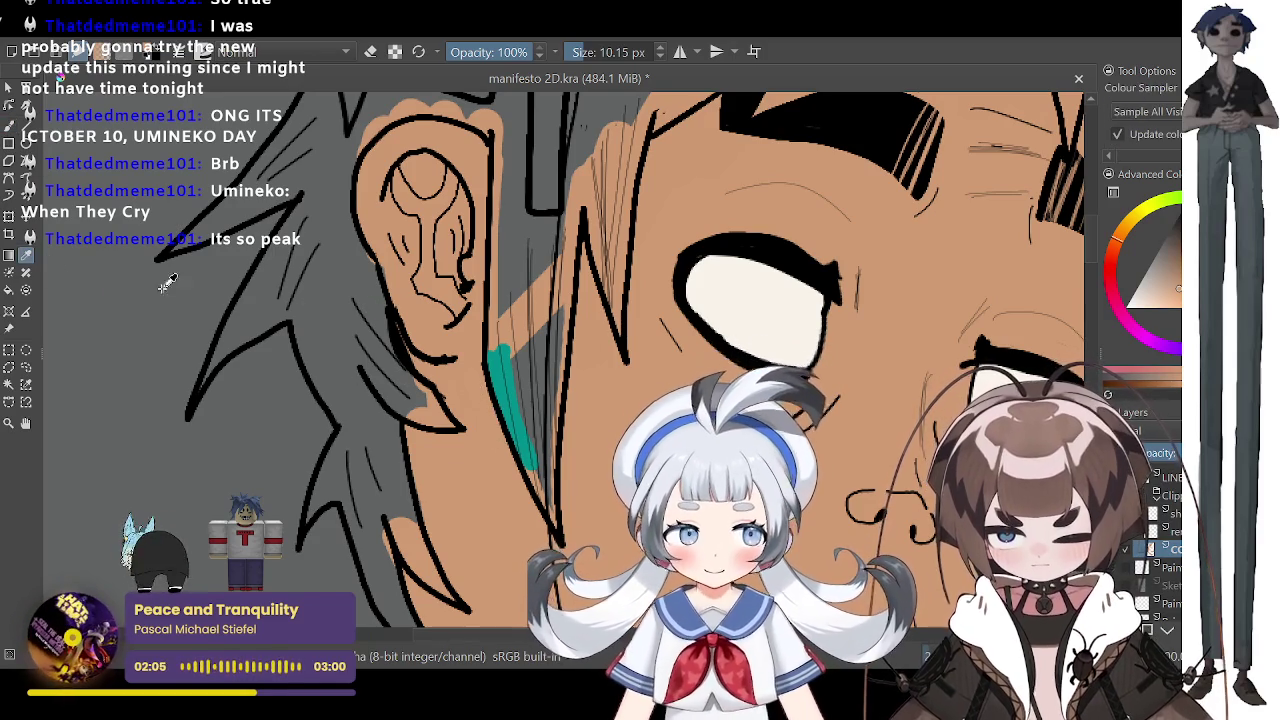
left_click(504, 346)
left_click(9, 141)
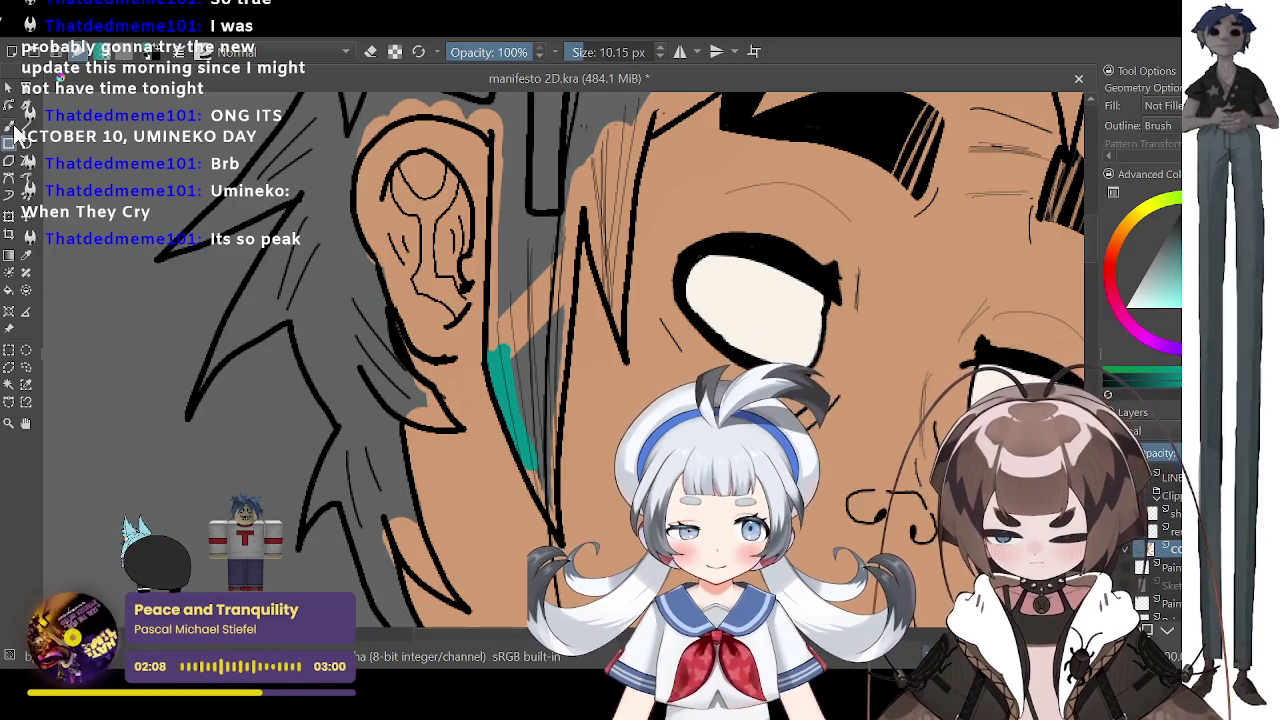
Step: Fill the hair strands beside the ear teal, refining the edge with a 4.44 px brush
left_click_drag(500, 348, 493, 280)
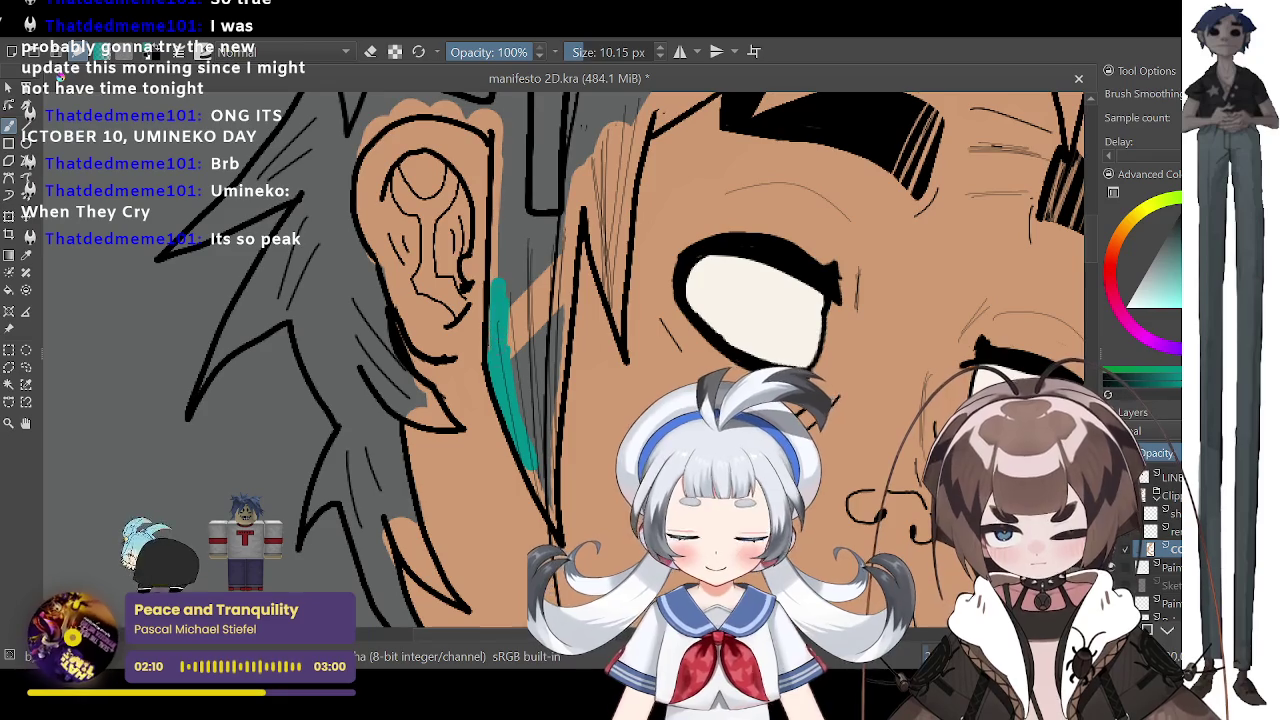
mouse_move(516, 410)
left_mouse_down()
mouse_move(508, 270)
mouse_move(526, 258)
left_mouse_up()
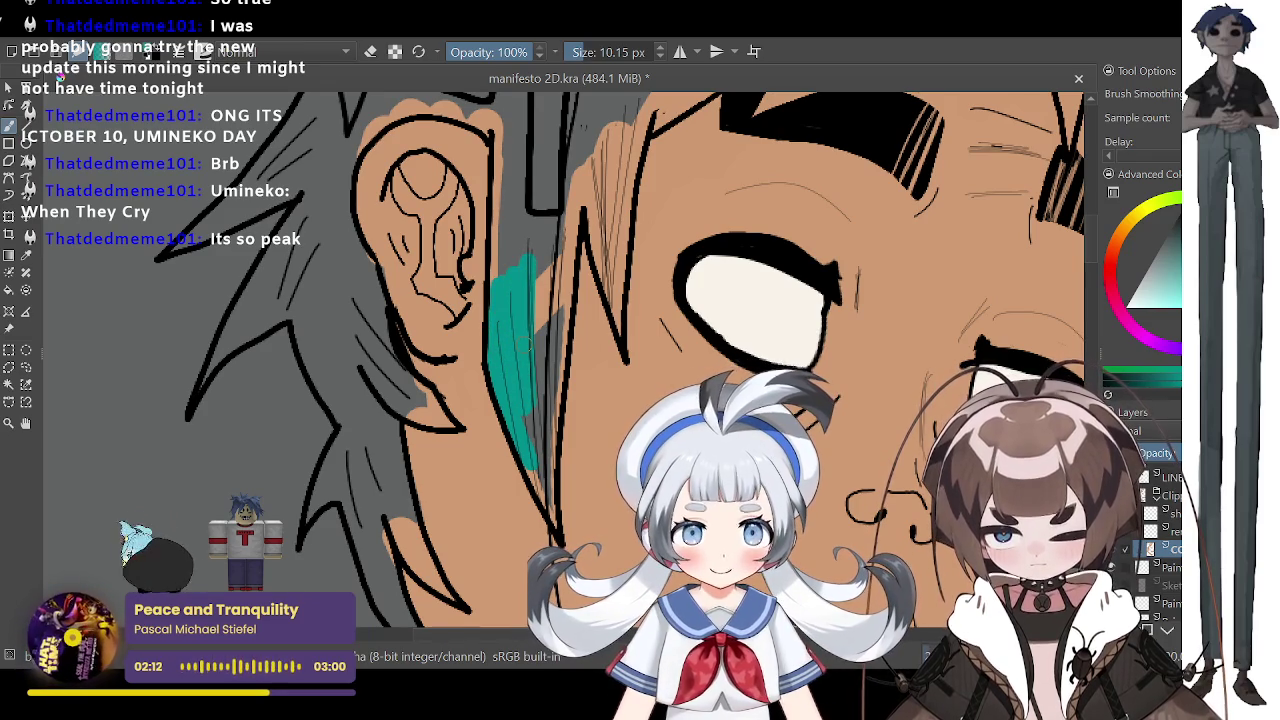
left_click_drag(542, 354, 545, 268)
left_click_drag(556, 400, 572, 232)
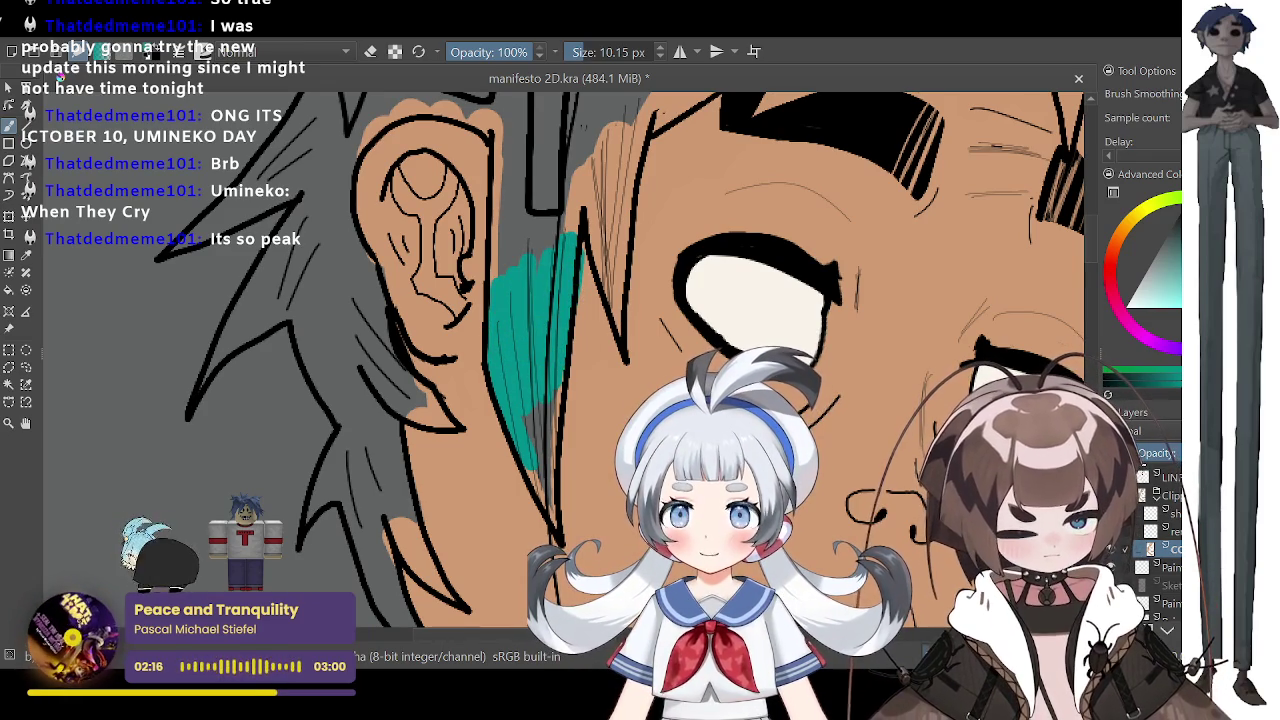
left_click_drag(532, 468, 545, 498)
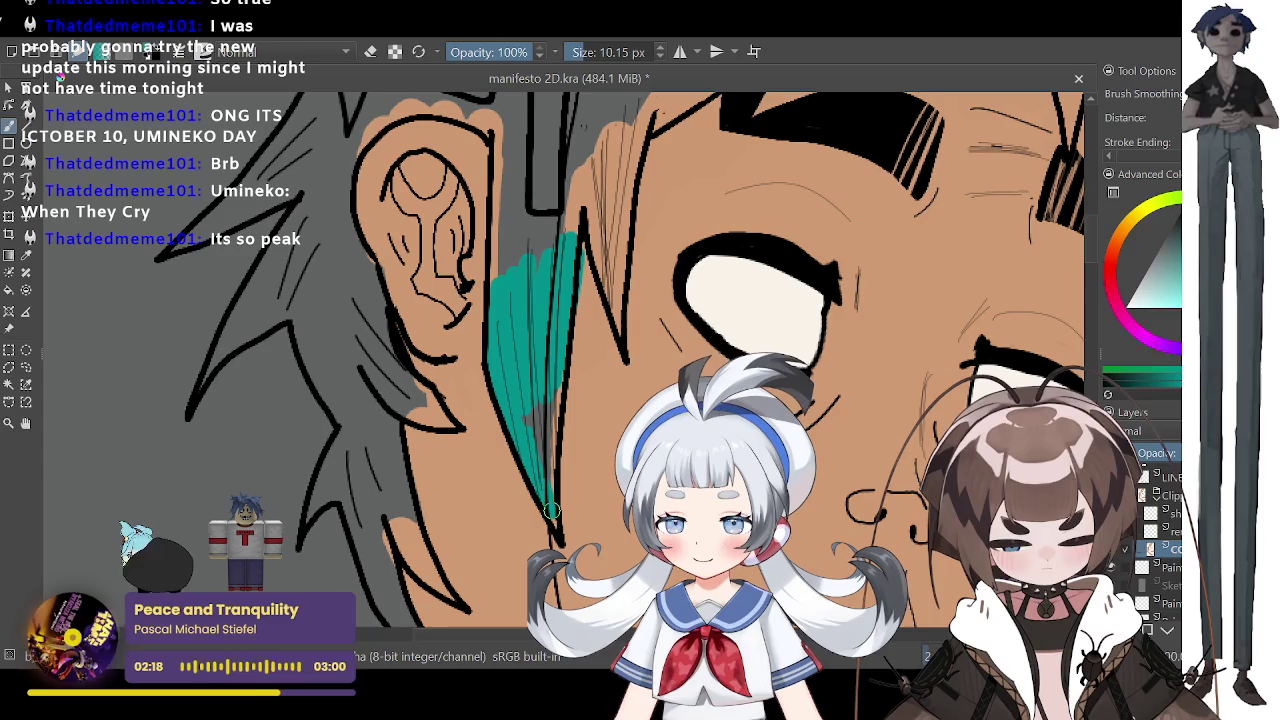
left_click(575, 52)
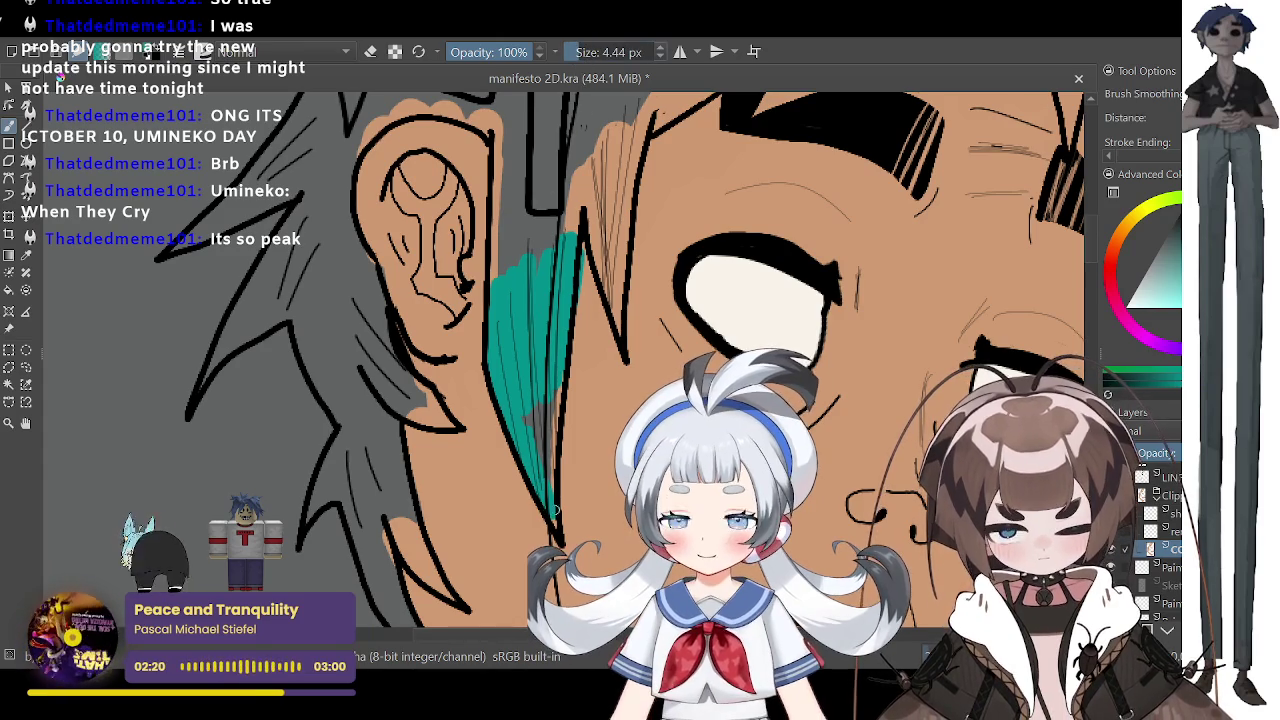
left_click_drag(540, 408, 539, 462)
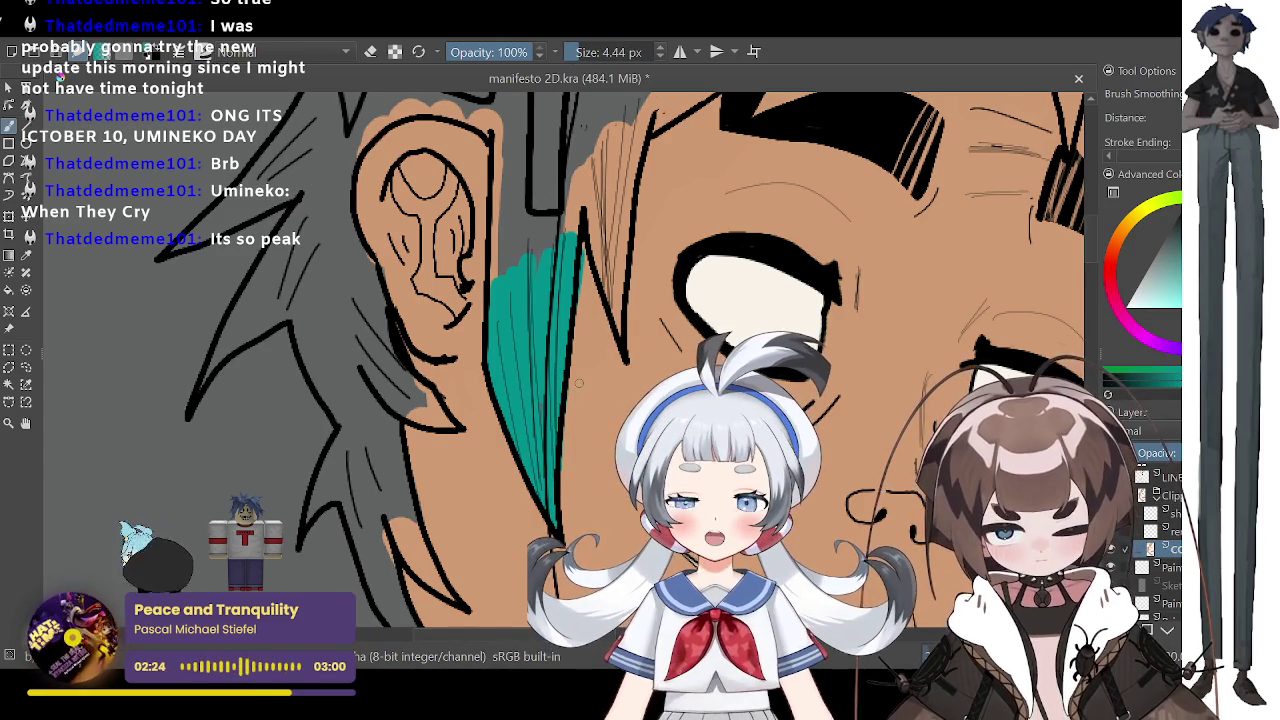
Step: Paint teal over the grey streak across the hair strands
scroll(585, 400, "up", 1)
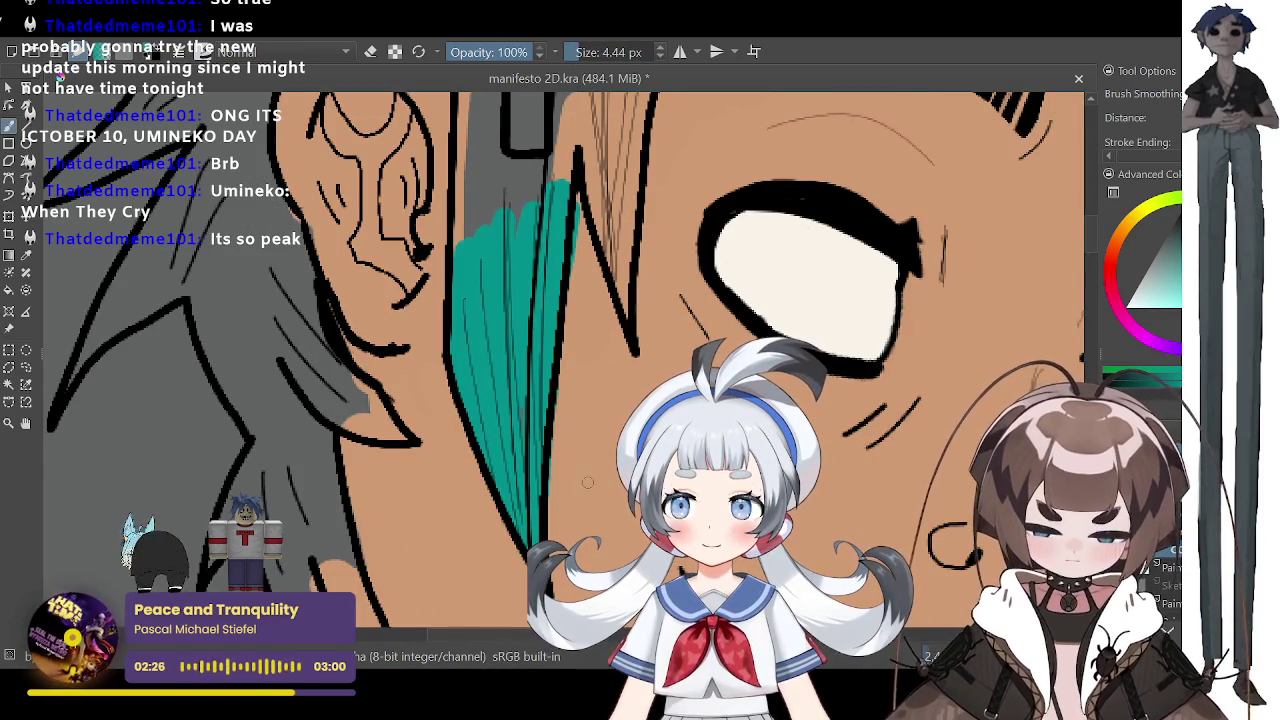
left_click_drag(540, 400, 510, 480)
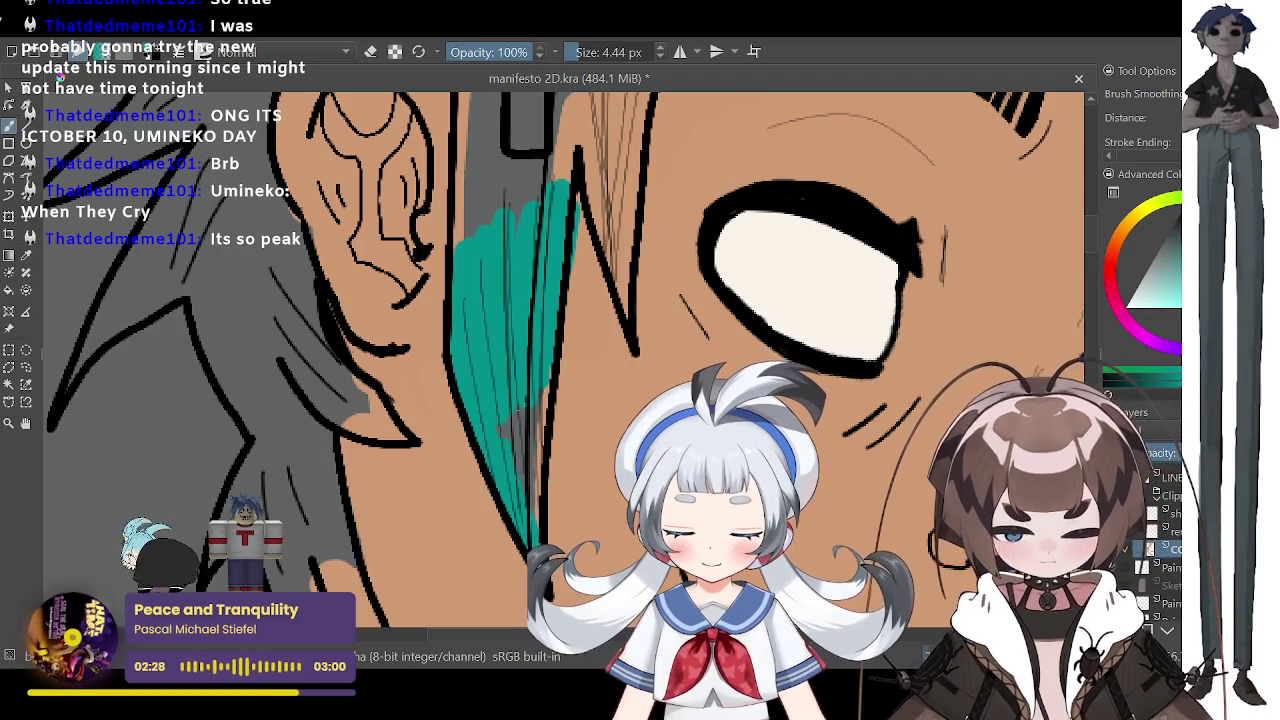
left_click_drag(525, 410, 540, 520)
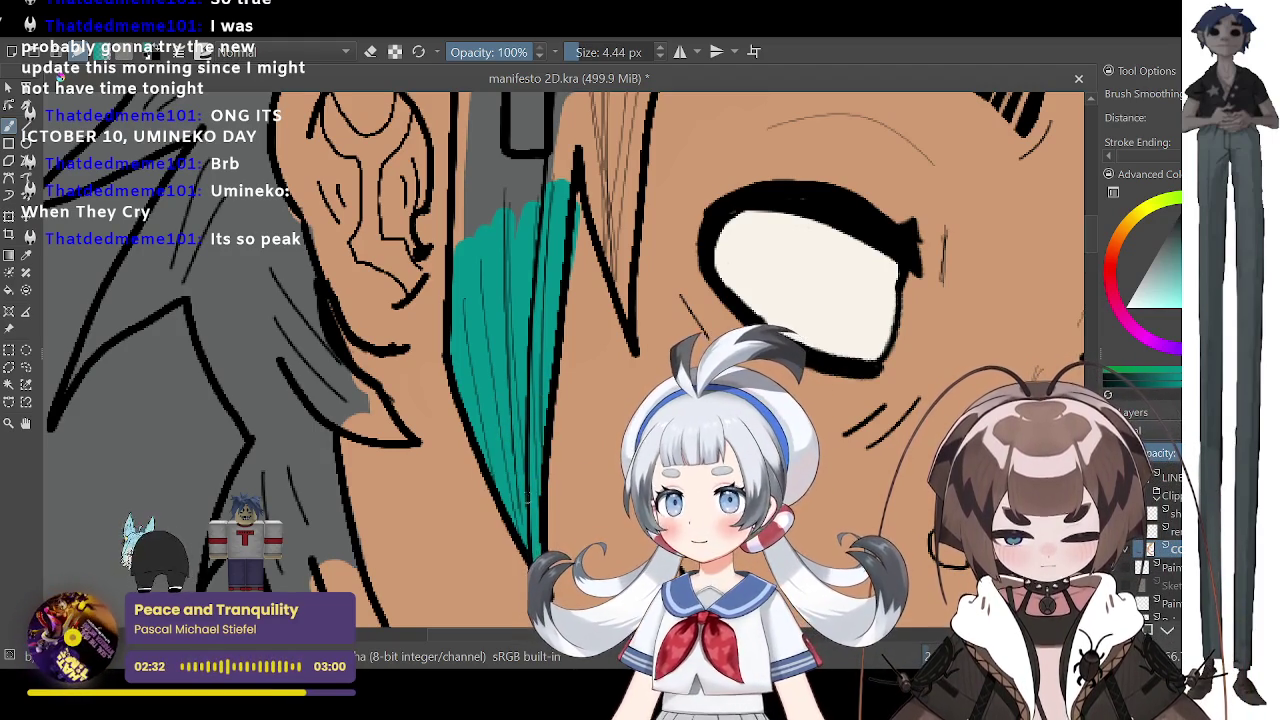
Step: Resample the hair teal from the canvas and return to the Freehand Brush
left_click(26, 254)
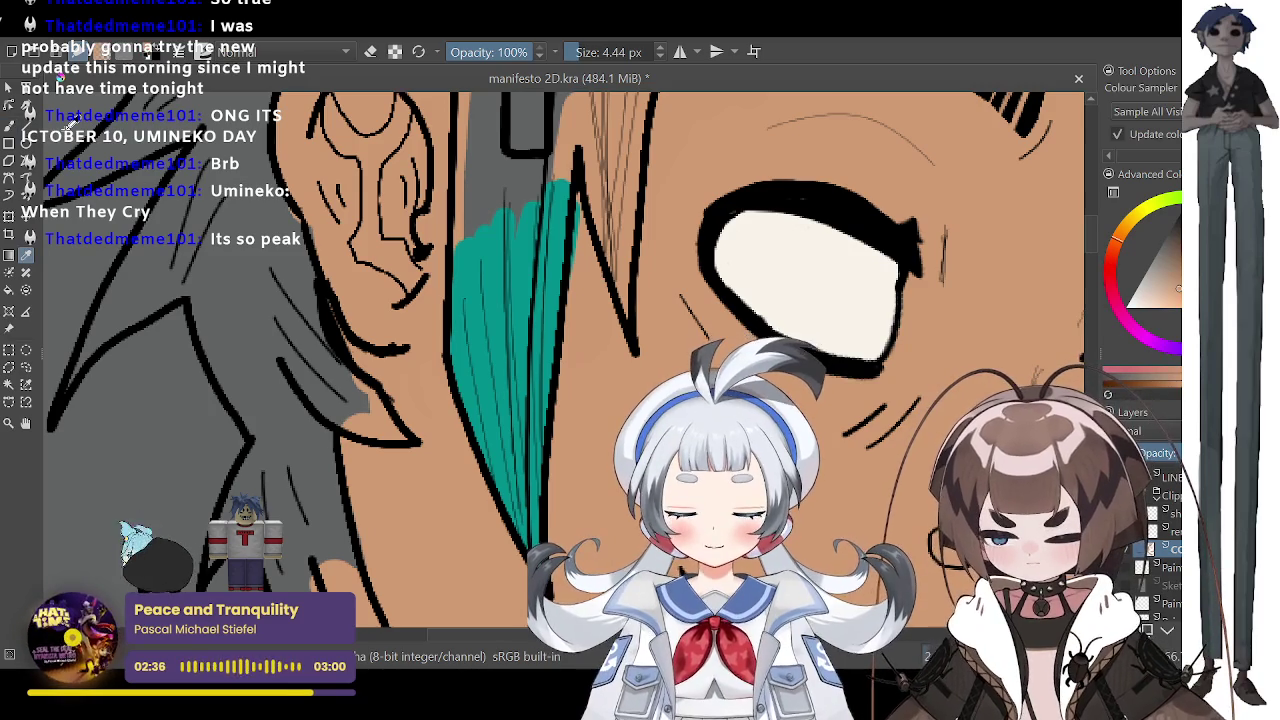
left_click(9, 125)
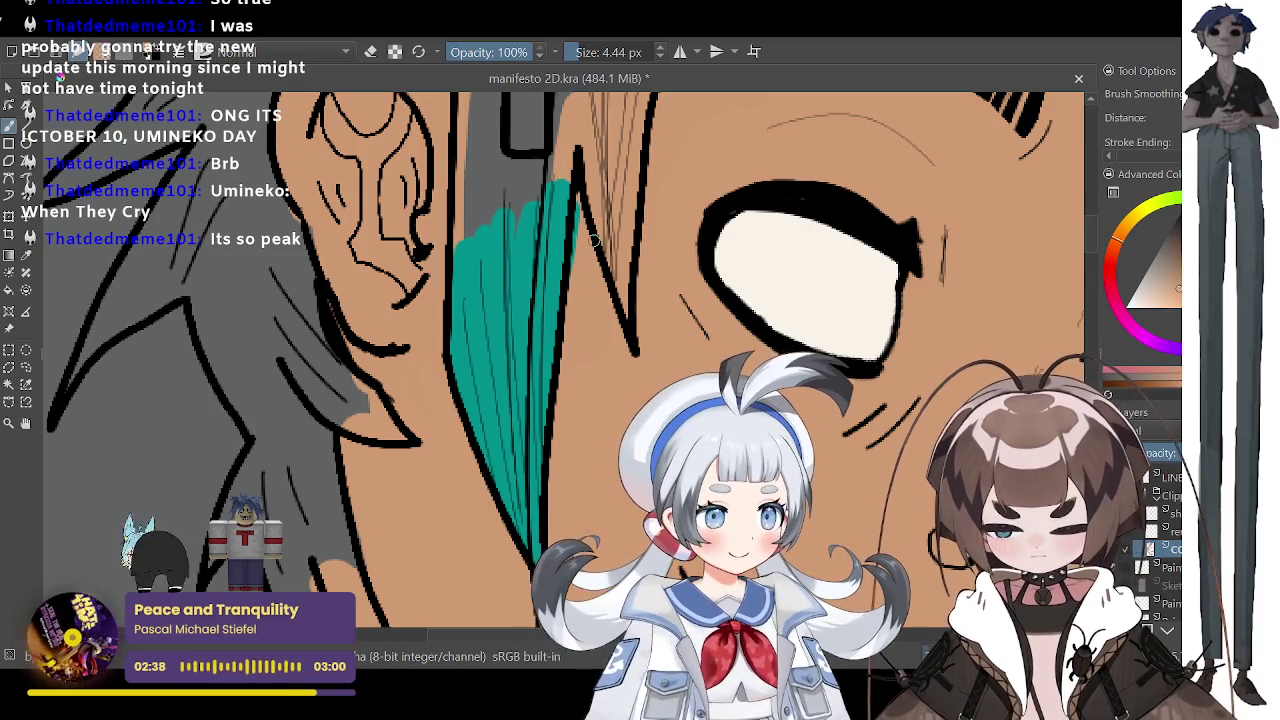
left_click(26, 254)
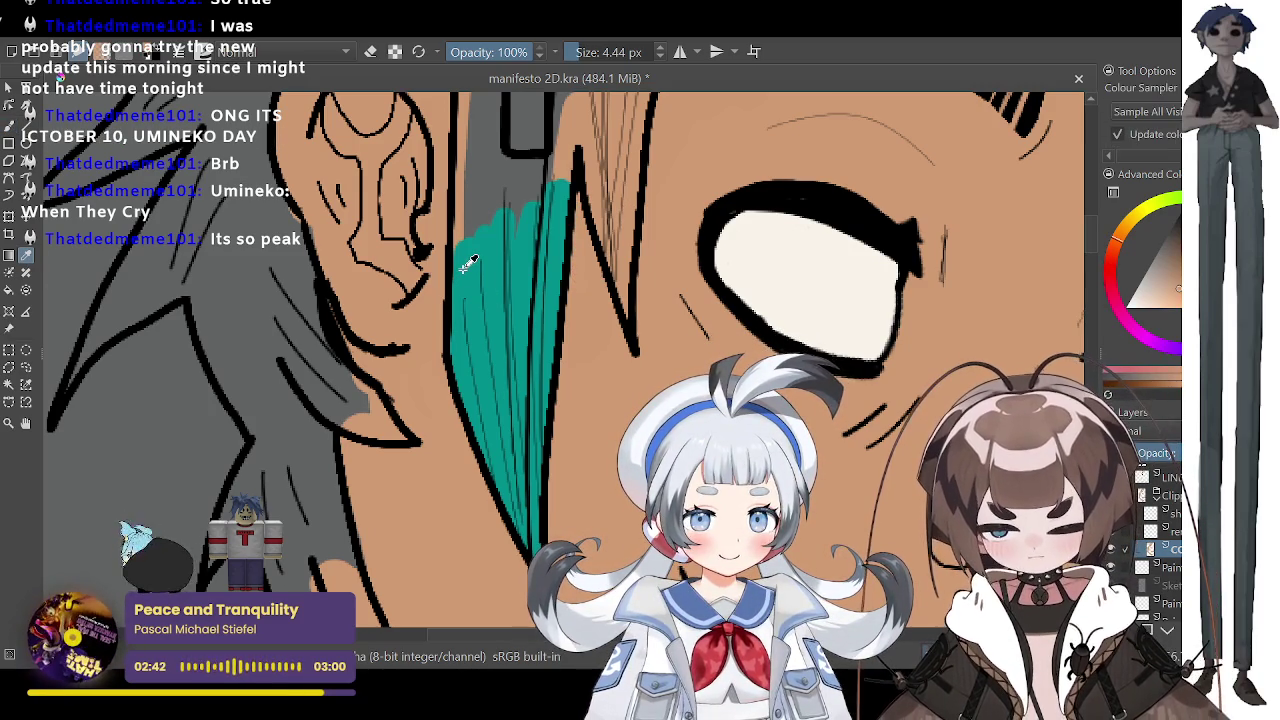
left_click(468, 263)
left_click(9, 125)
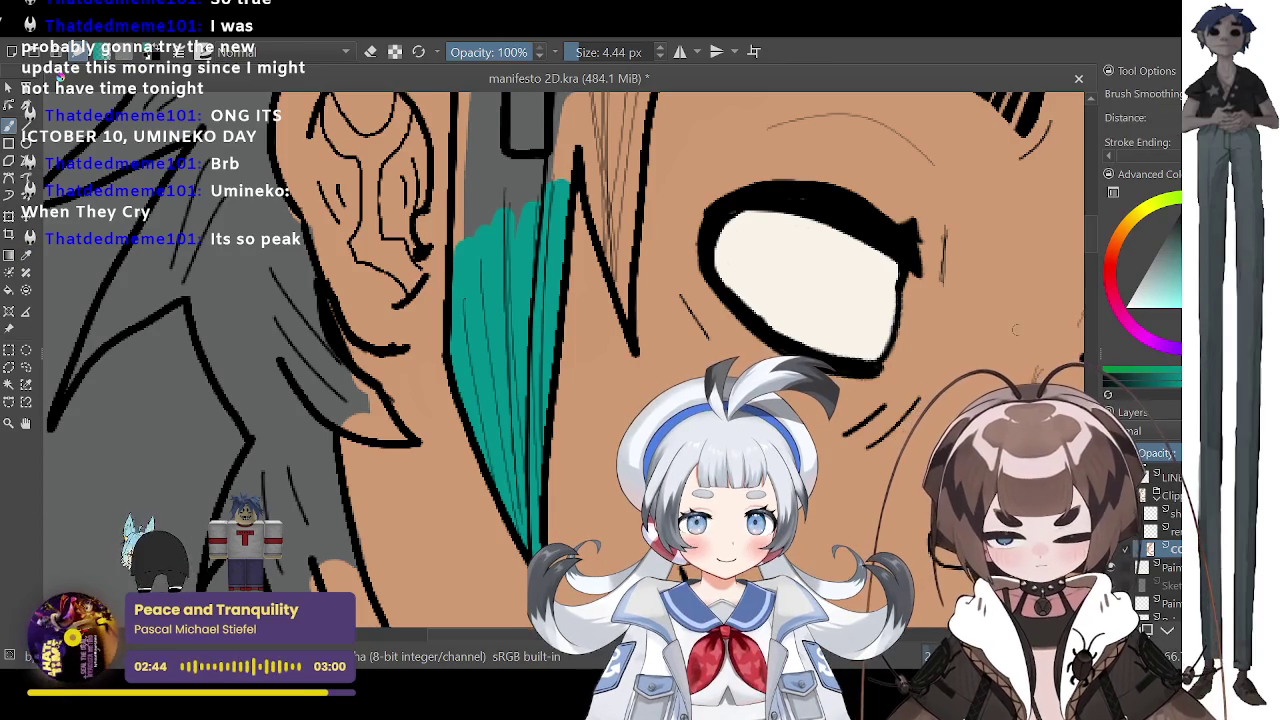
scroll(1086, 250, "up", 3)
Step: Paint teal up the fringe above the eye to the black hairline, using an 11.23 px brush
scroll(1080, 228, "up", 2)
left_click_drag(552, 420, 597, 253)
mouse_move(580, 358)
left_mouse_down()
mouse_move(556, 264)
mouse_move(560, 198)
mouse_move(730, 226)
left_mouse_up()
left_click(585, 56)
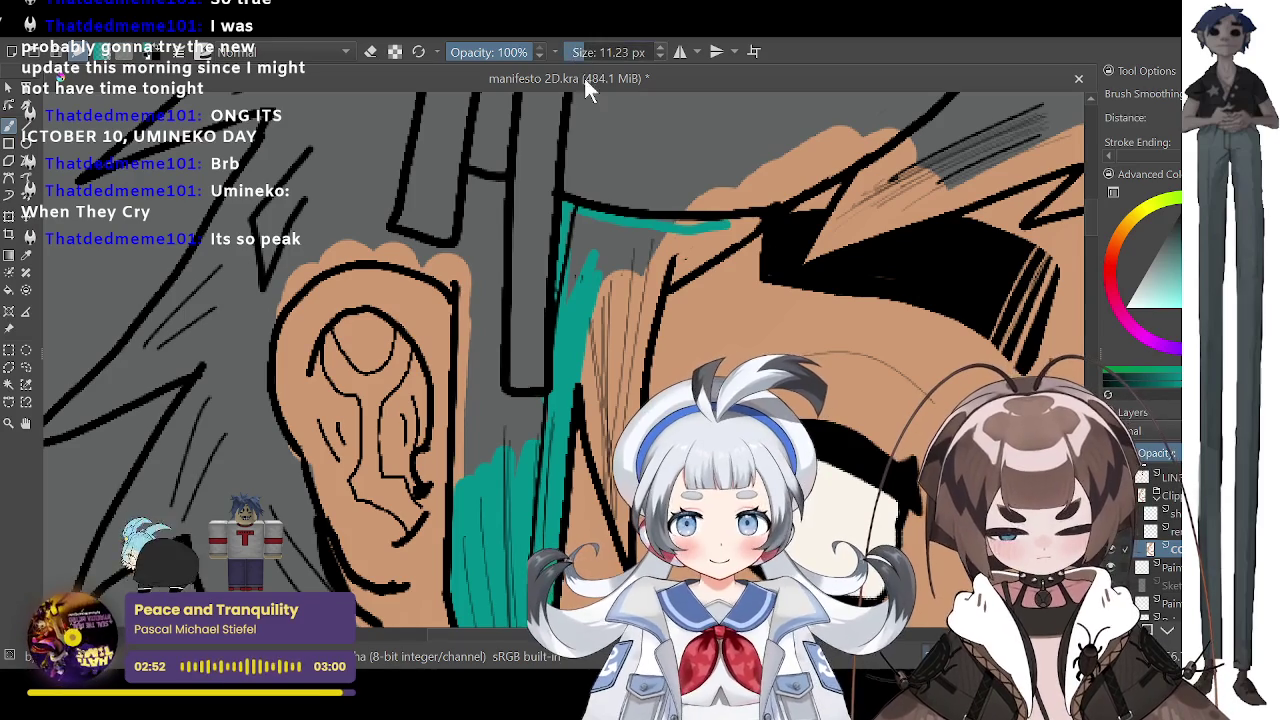
left_click_drag(578, 226, 600, 290)
mouse_move(602, 228)
left_mouse_down()
mouse_move(624, 322)
mouse_move(648, 350)
left_mouse_up()
mouse_move(662, 232)
left_mouse_down()
mouse_move(652, 322)
mouse_move(668, 270)
left_mouse_up()
mouse_move(718, 232)
left_mouse_down()
mouse_move(676, 254)
mouse_move(672, 284)
left_mouse_up()
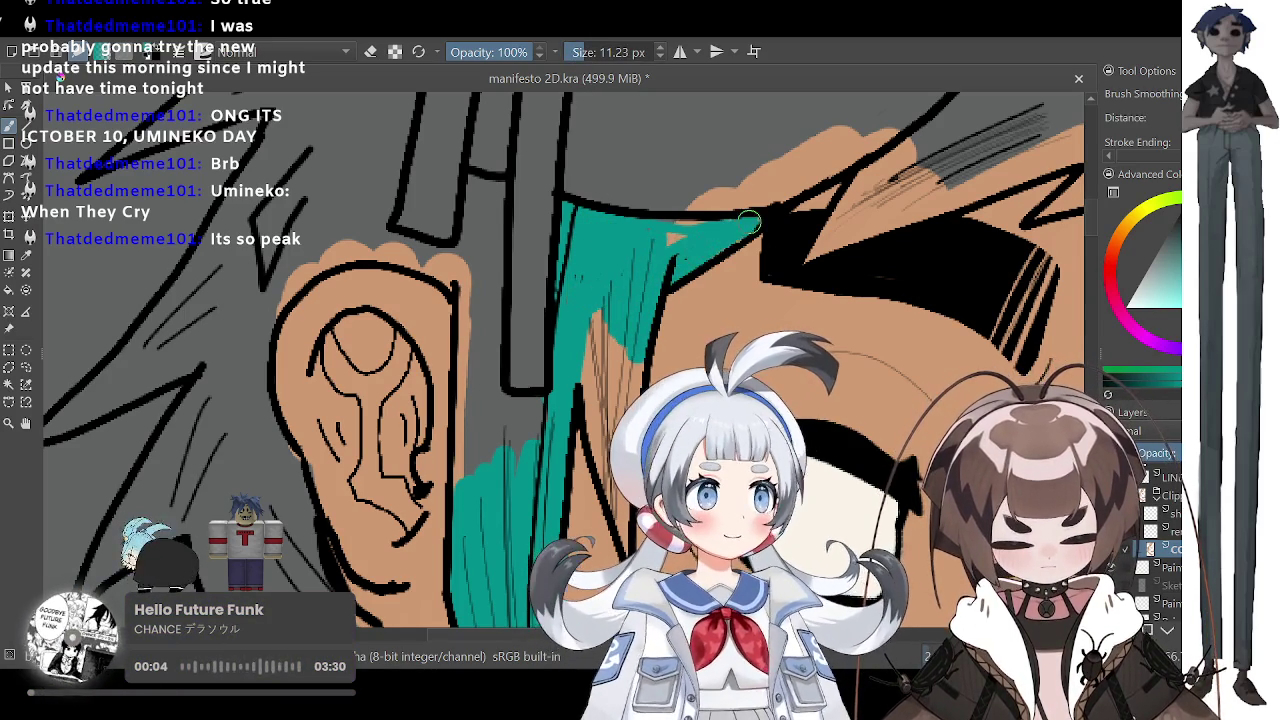
left_click_drag(755, 212, 700, 215)
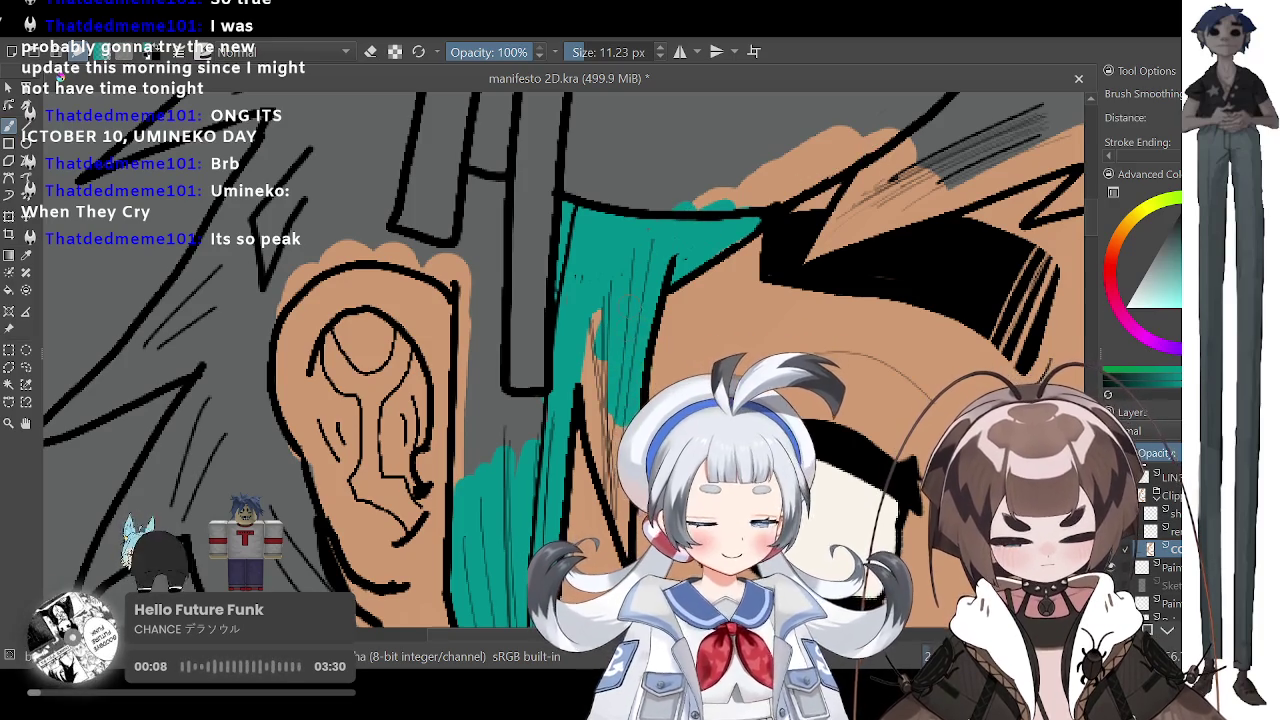
Step: Add teal hatching on the lower hair strand, then shrink the brush to 5.76 px
left_click_drag(600, 415, 597, 358)
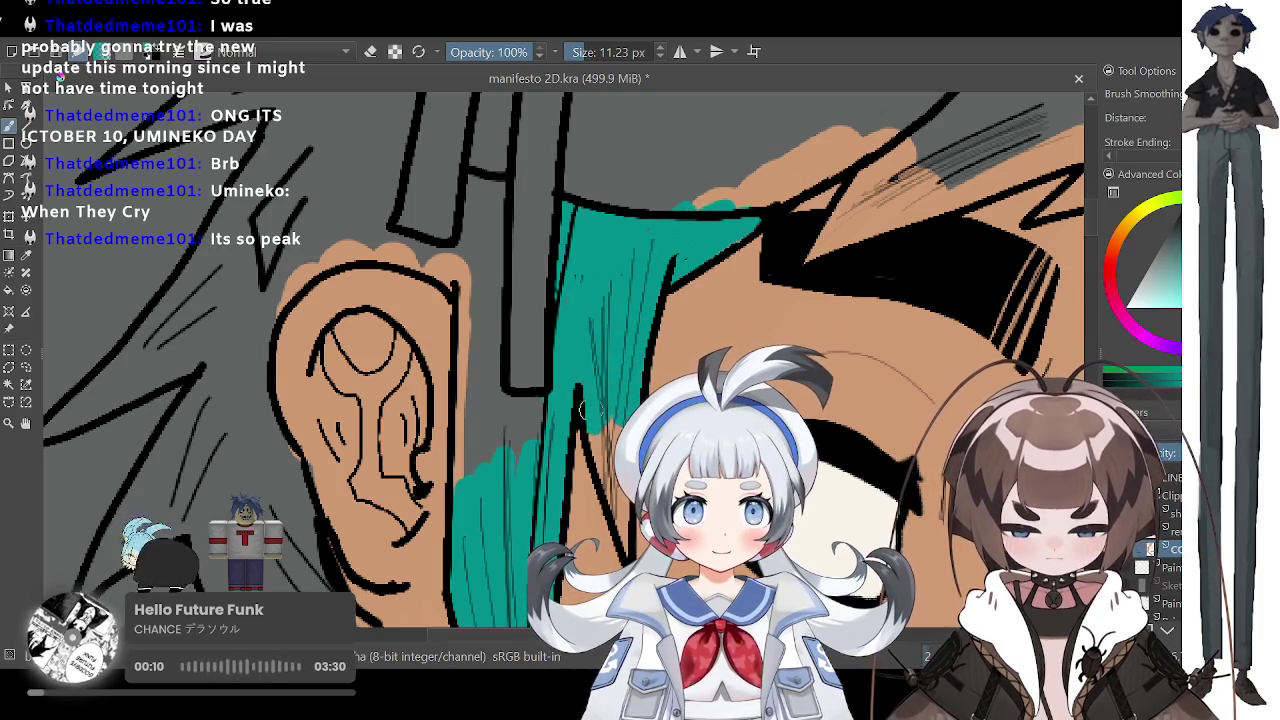
left_click_drag(598, 428, 586, 410)
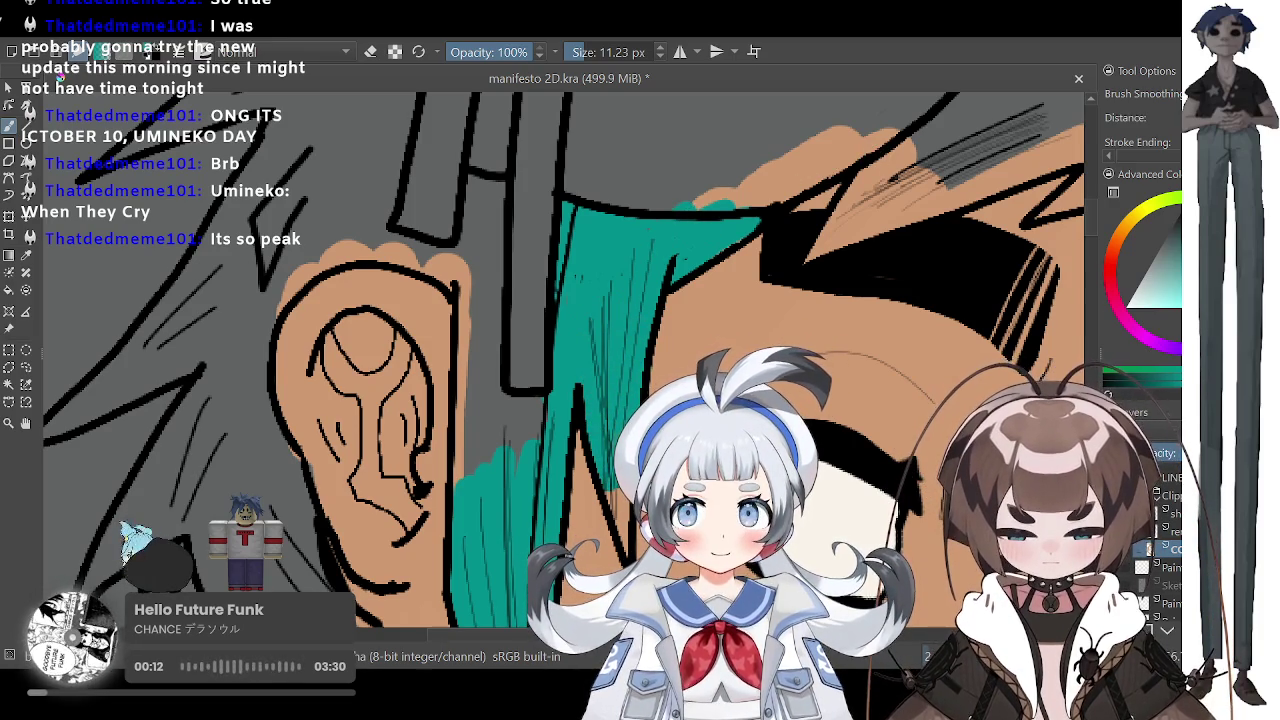
left_click_drag(580, 52, 580, 62)
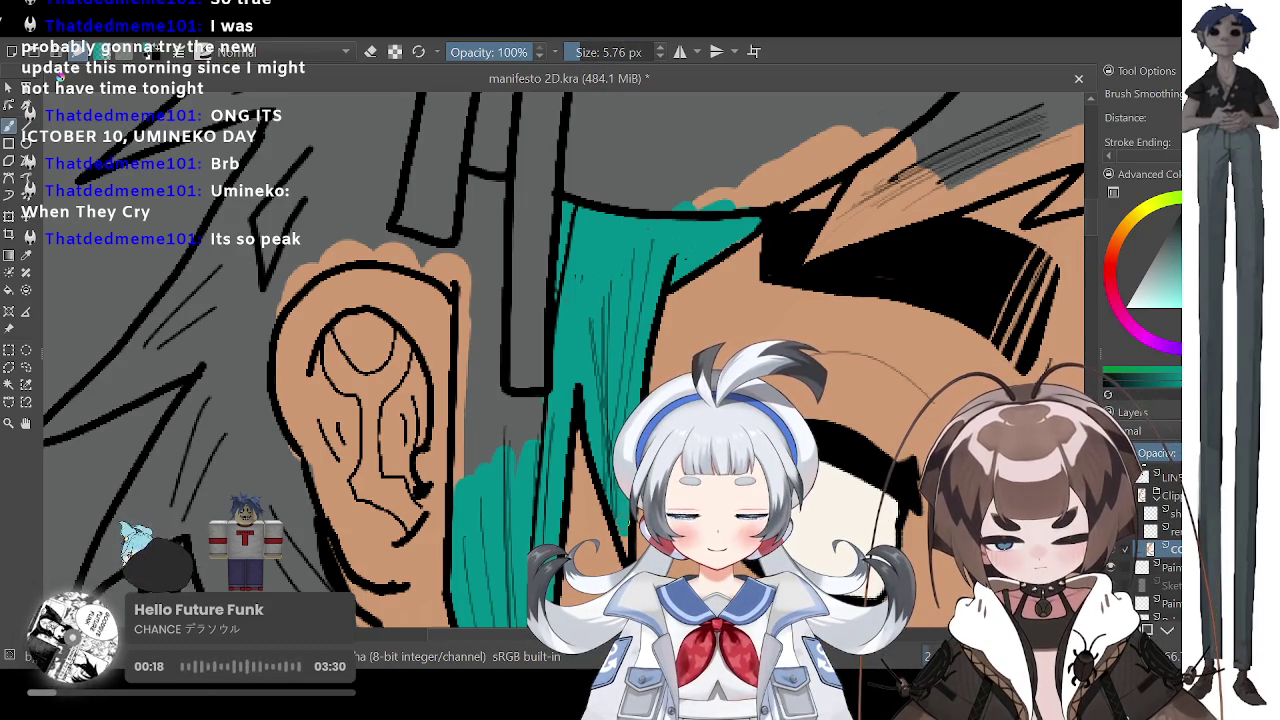
key("minus")
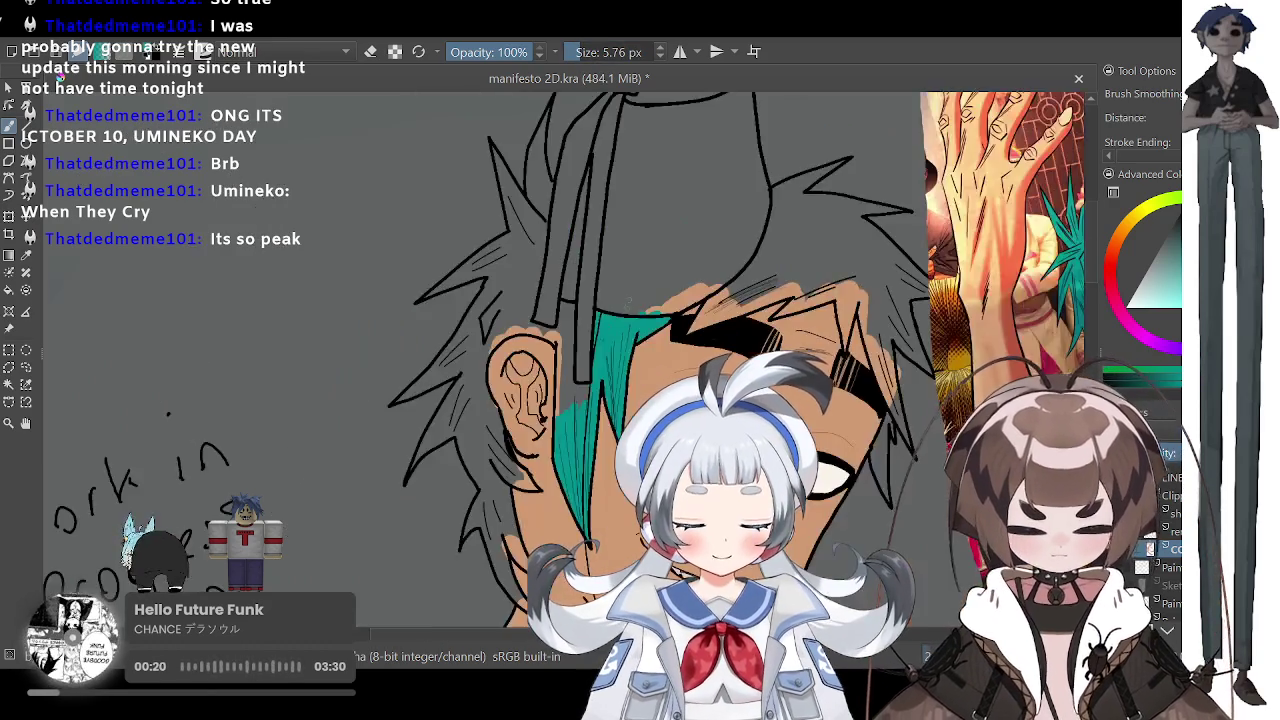
Step: Fill the hair's left edge near the ear teal with a 9.13 px brush, then zoom out to check
key("minus")
key("equal")
key("equal")
key("equal")
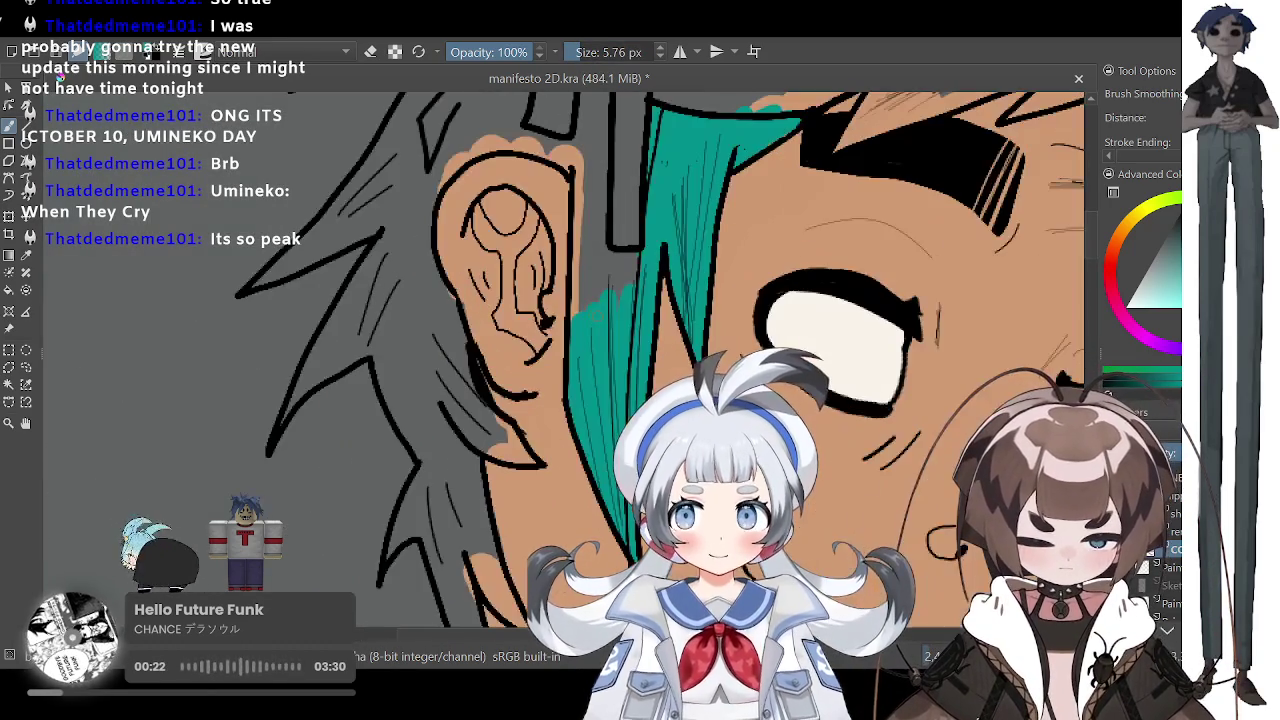
left_click_drag(646, 47, 680, 50)
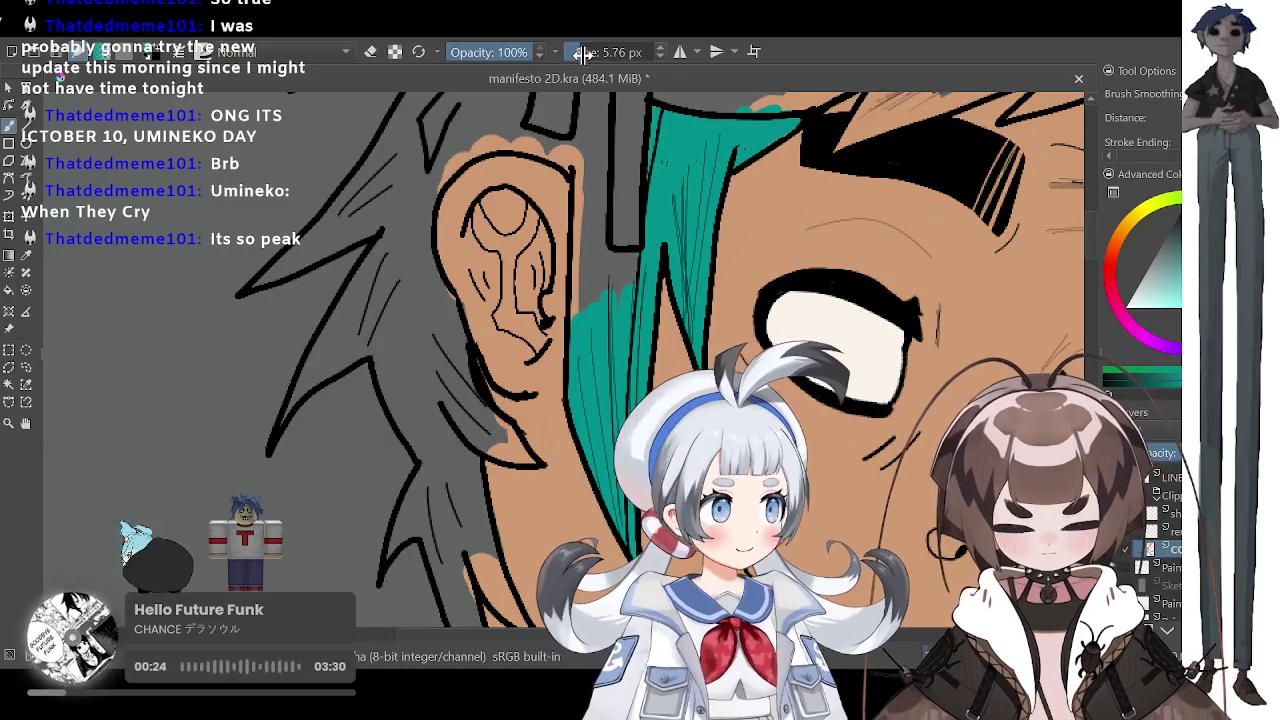
left_click_drag(587, 212, 576, 314)
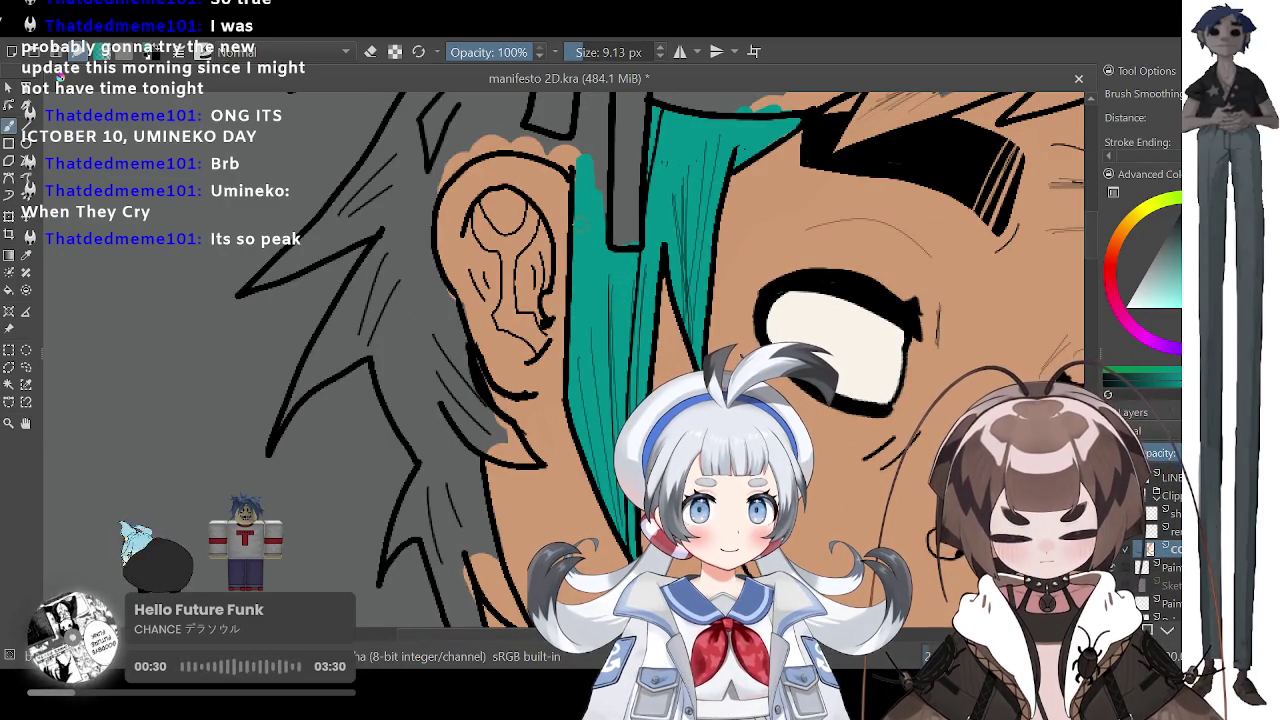
left_click_drag(606, 96, 600, 214)
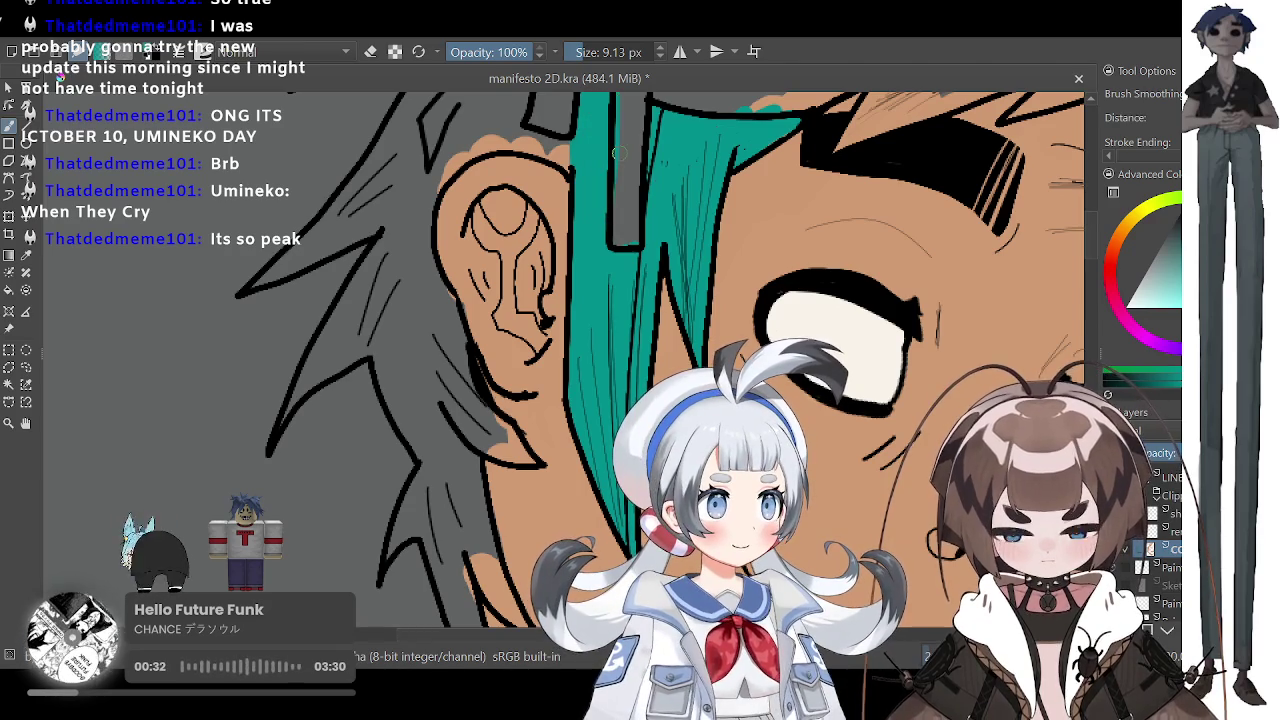
key("minus")
key("minus")
key("minus")
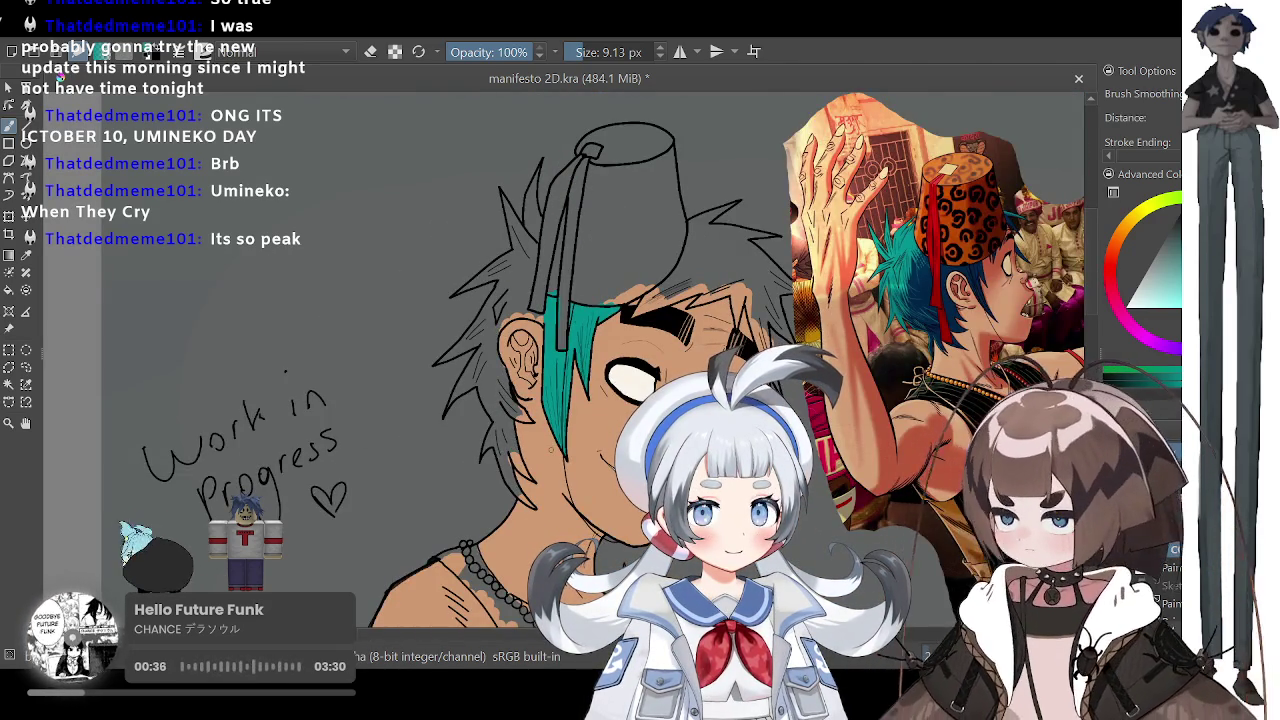
key("minus")
key("minus")
key("plus")
key("plus")
key("plus")
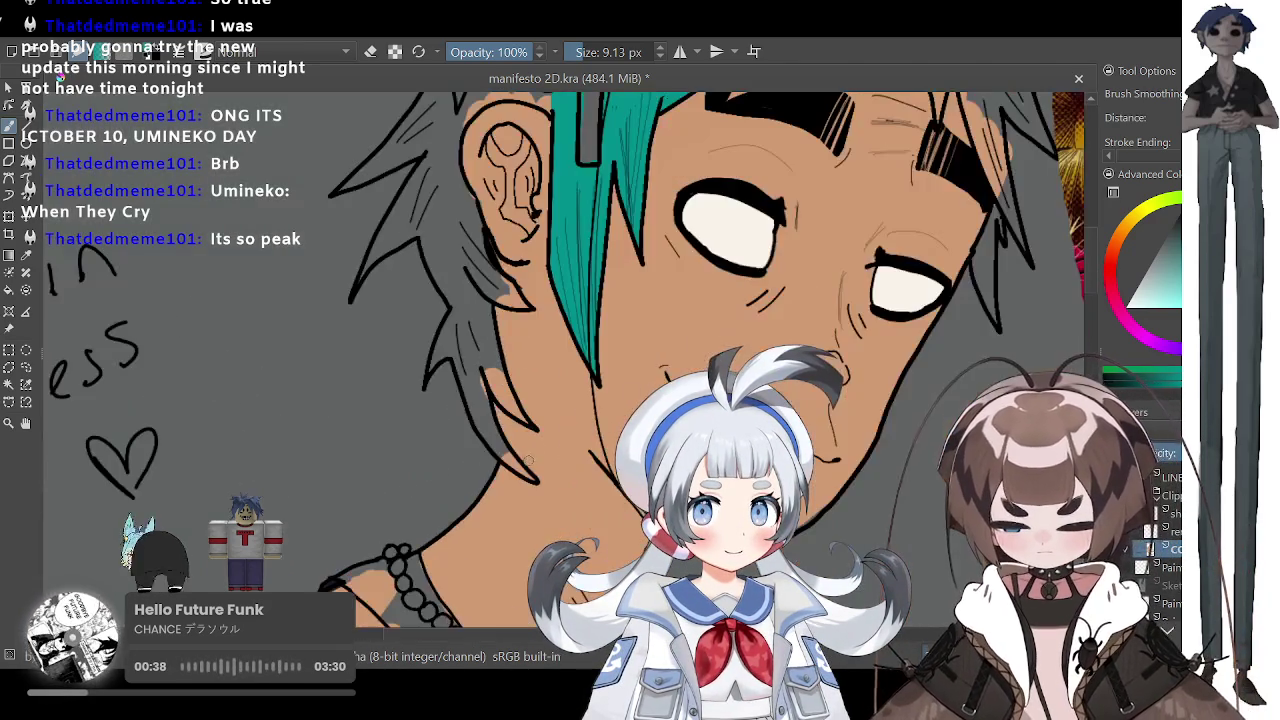
key("plus")
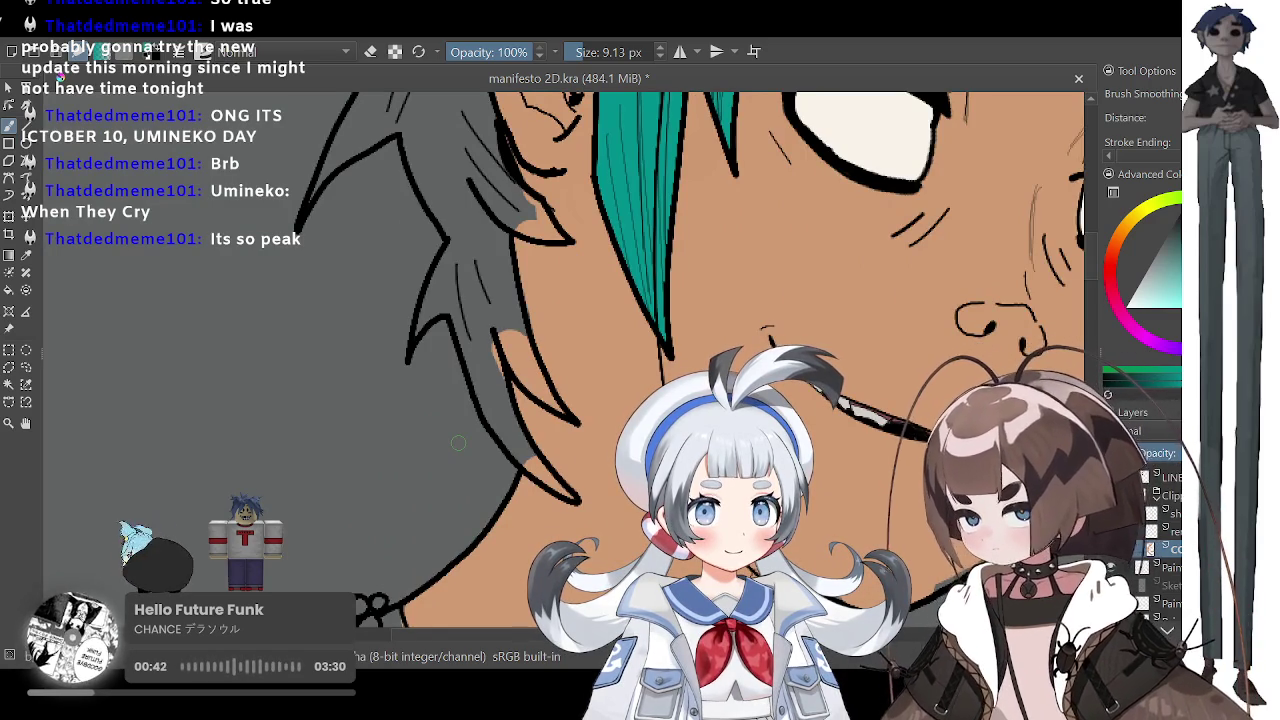
Step: Fill the spiky hair strand beside the jaw with teal
mouse_move(468, 336)
left_mouse_down()
mouse_move(487, 393)
mouse_move(457, 325)
mouse_move(515, 435)
left_mouse_up()
mouse_move(475, 385)
left_mouse_down()
mouse_move(500, 435)
mouse_move(565, 493)
left_mouse_up()
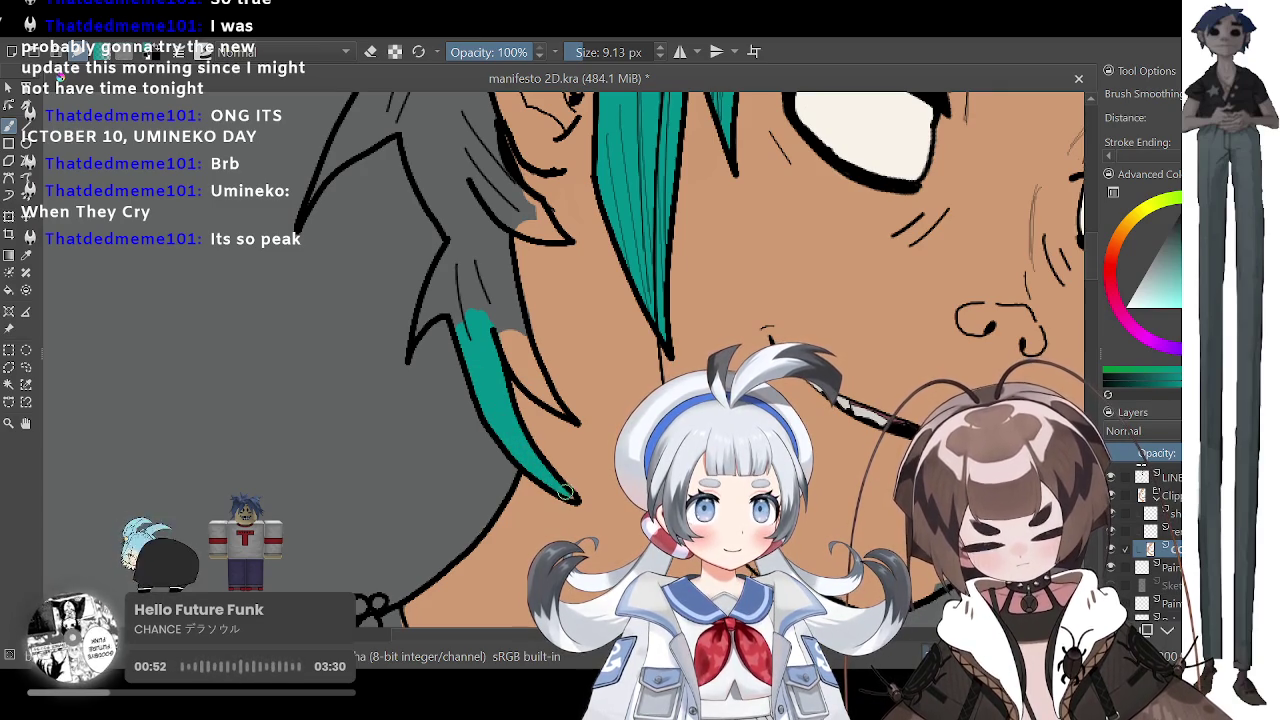
mouse_move(470, 312)
left_mouse_down()
mouse_move(476, 258)
mouse_move(490, 325)
left_mouse_up()
left_click_drag(482, 262, 500, 345)
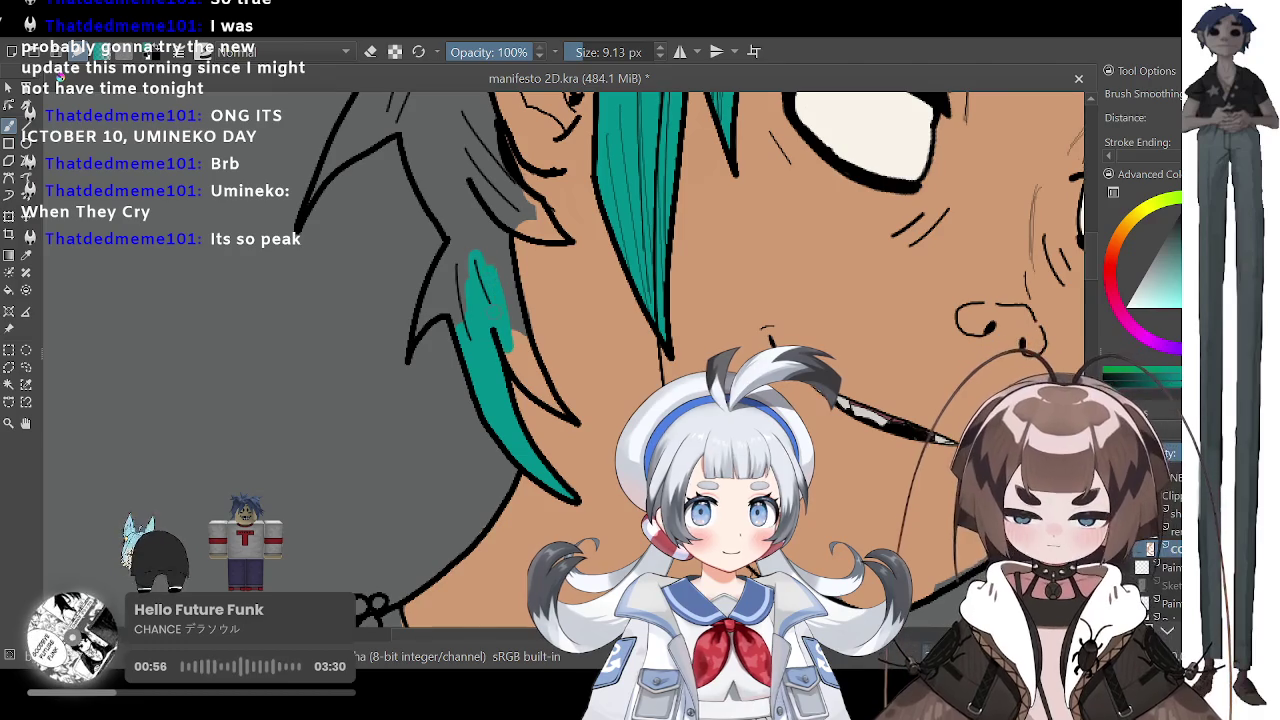
left_click_drag(480, 250, 548, 402)
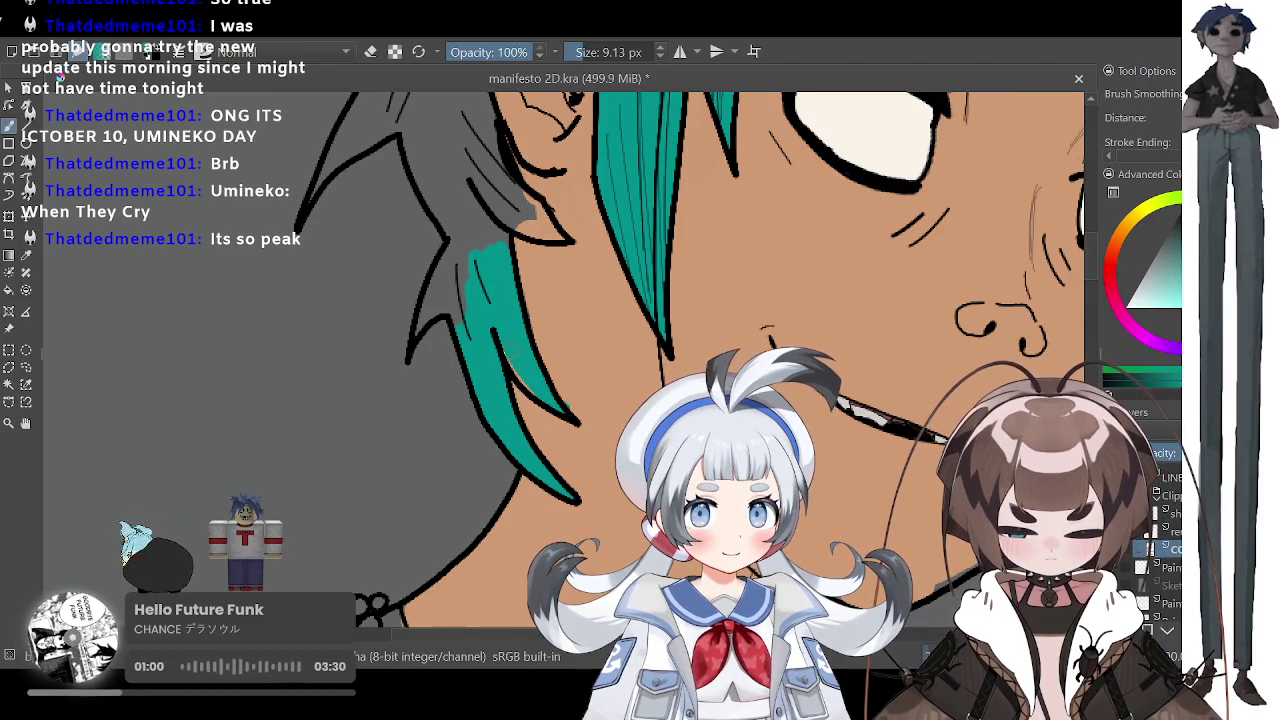
Step: Sample the tan skin colour, check the whole drawing, then resample the hair teal
left_click(26, 255)
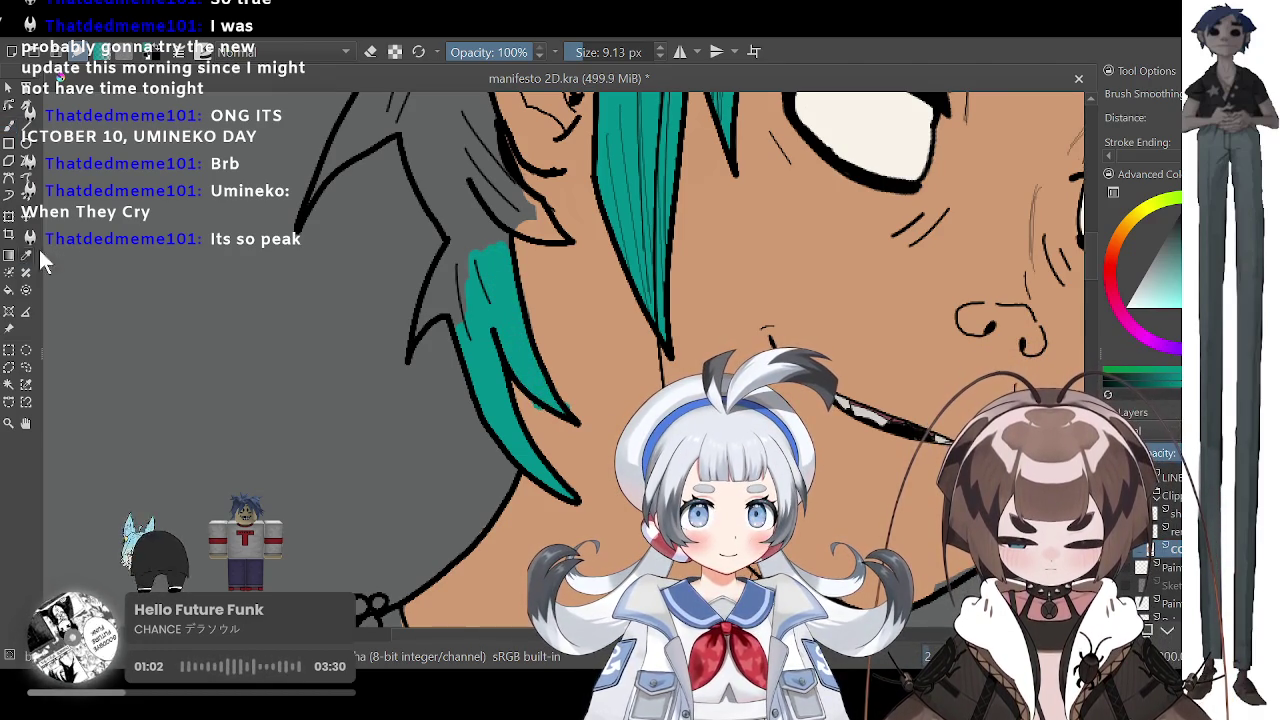
left_click(572, 298)
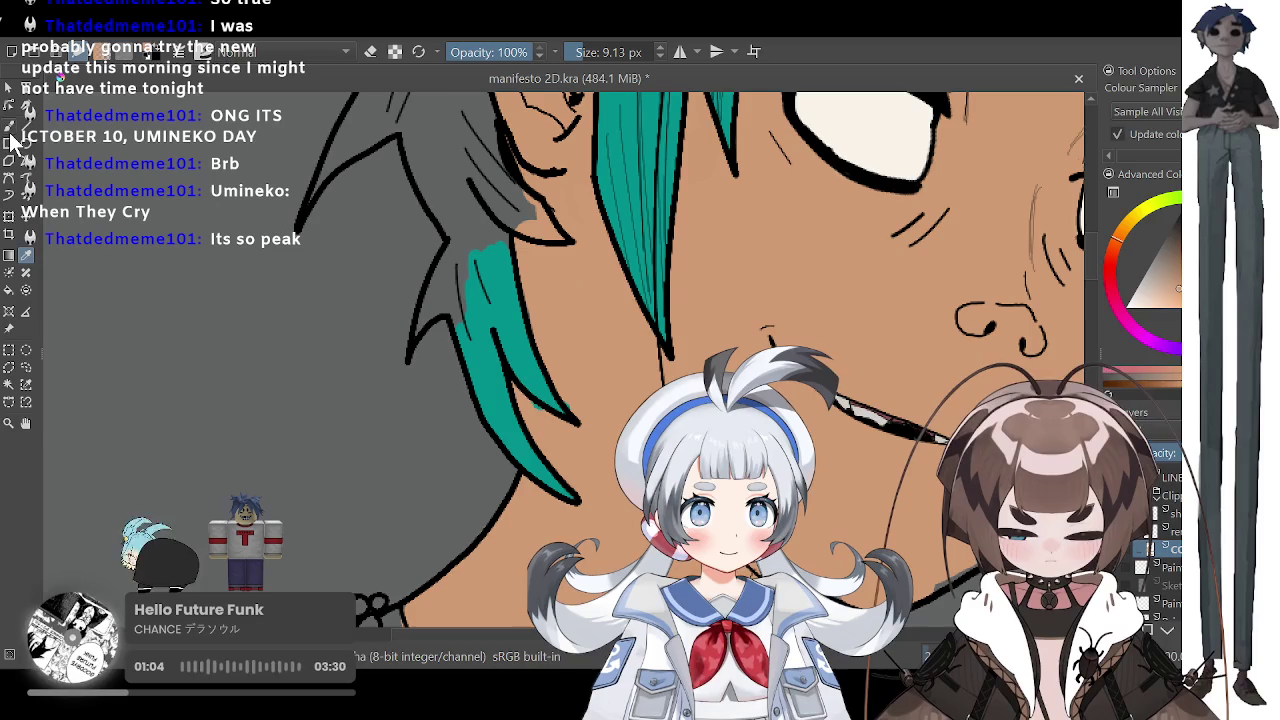
left_click(9, 125)
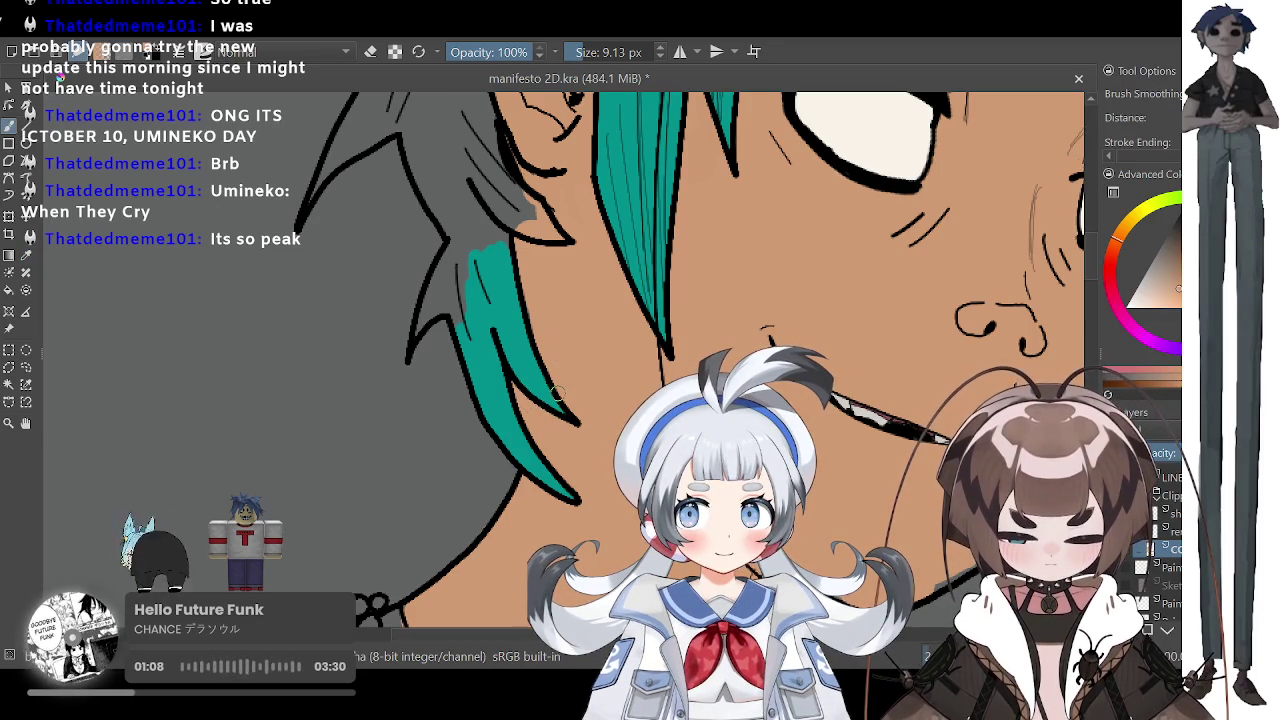
key("minus")
key("minus")
key("minus")
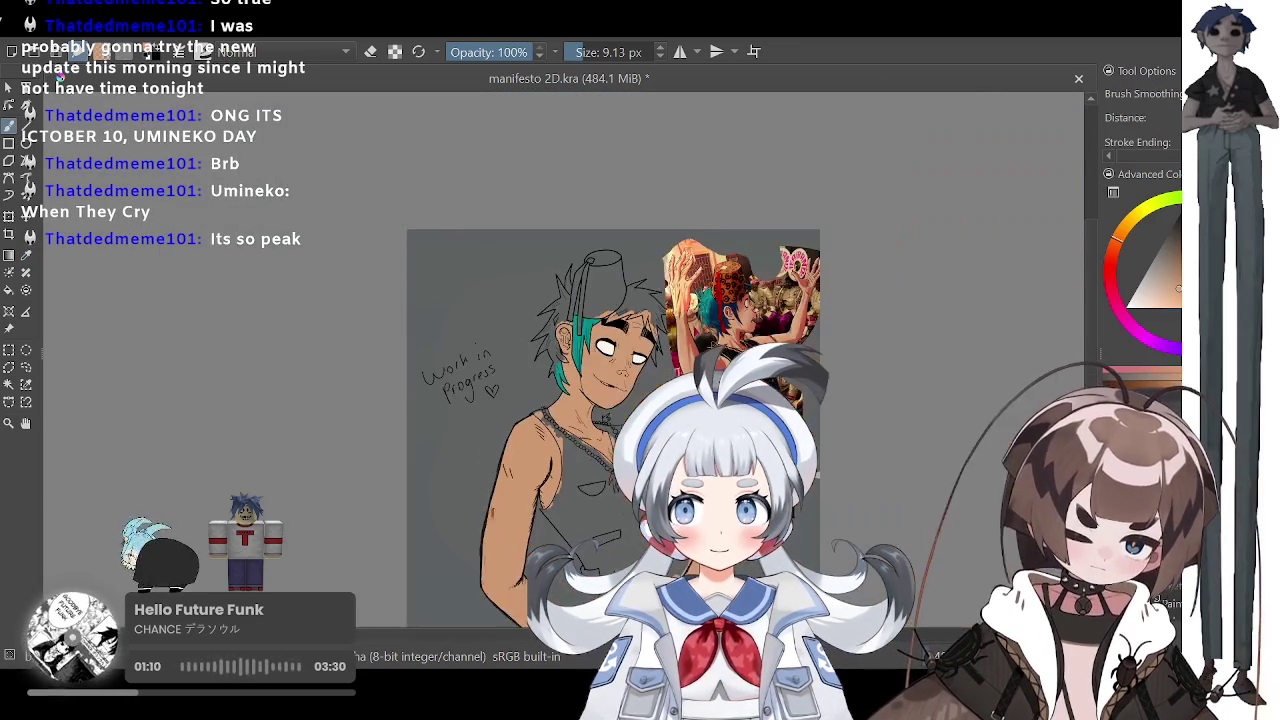
key("plus")
key("plus")
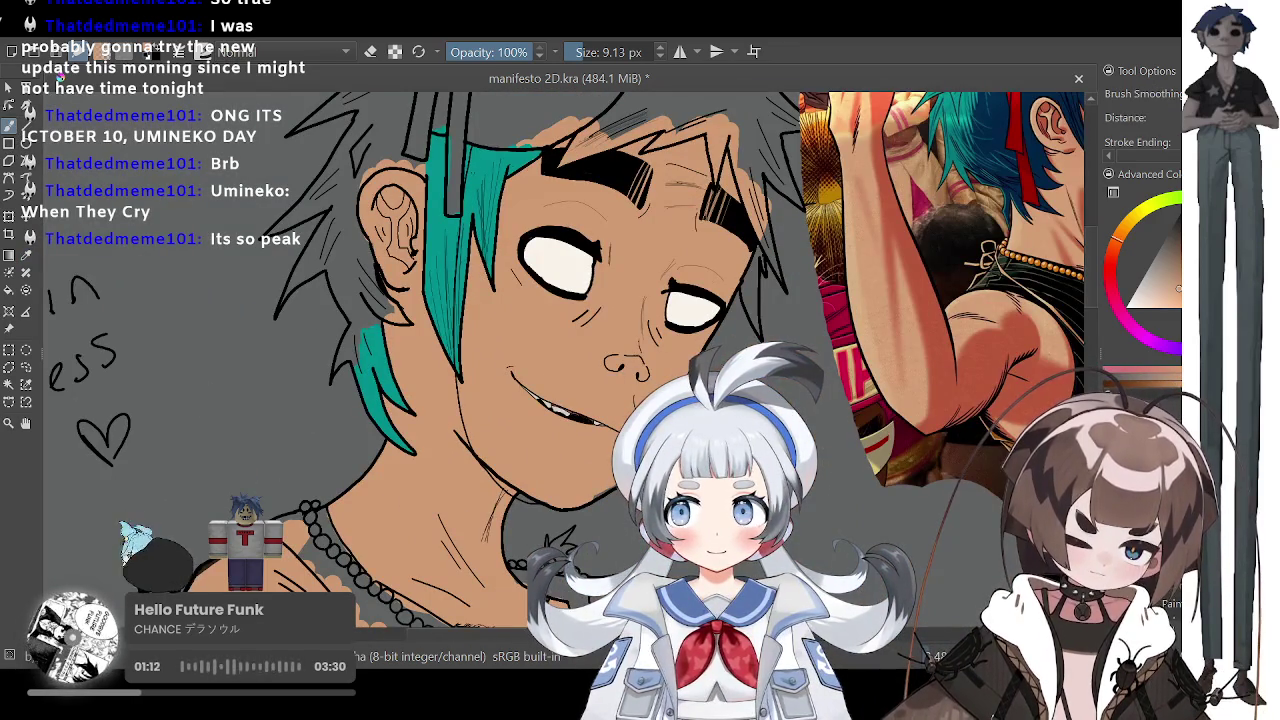
left_click(27, 256)
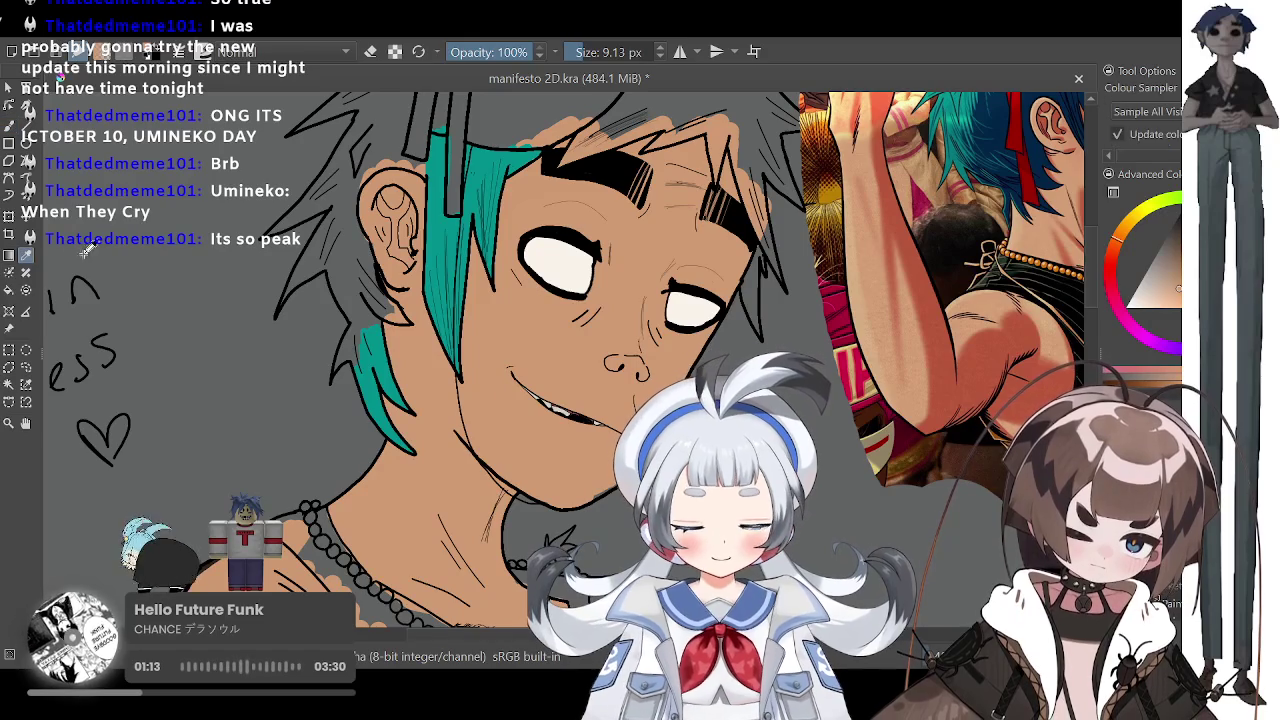
left_click(440, 236)
Step: Trace teal along the hair's outline edge with a 3.33 px brush
key("b")
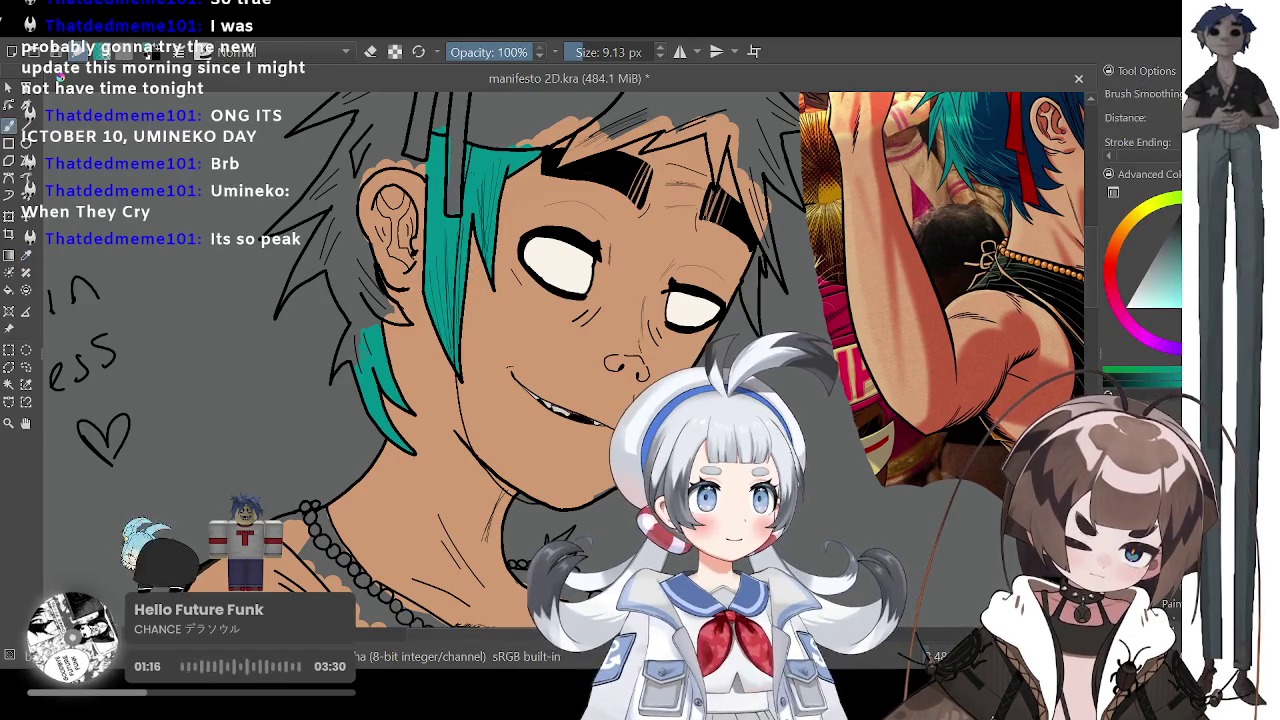
key("plus")
key("plus")
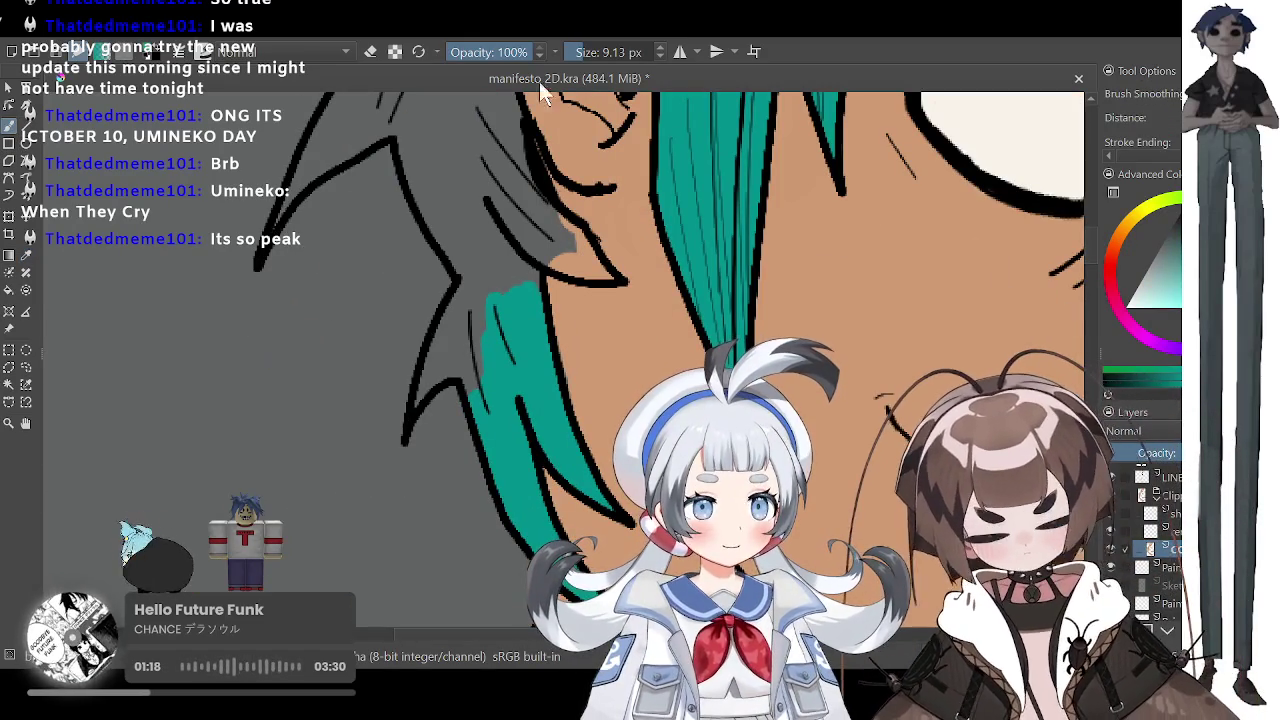
left_click_drag(578, 51, 570, 51)
left_click_drag(417, 402, 450, 325)
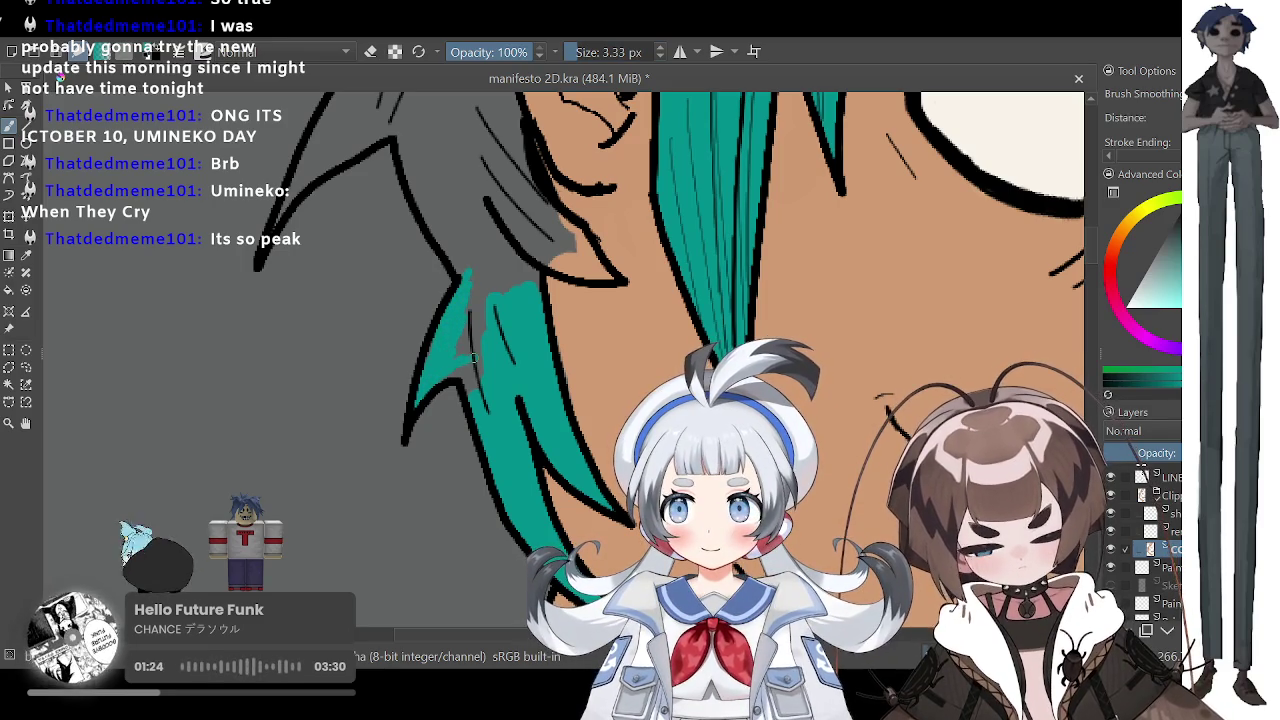
Step: Fill the grey gaps between the lower hair strands teal with a 10.15 px brush
left_click_drag(578, 51, 590, 51)
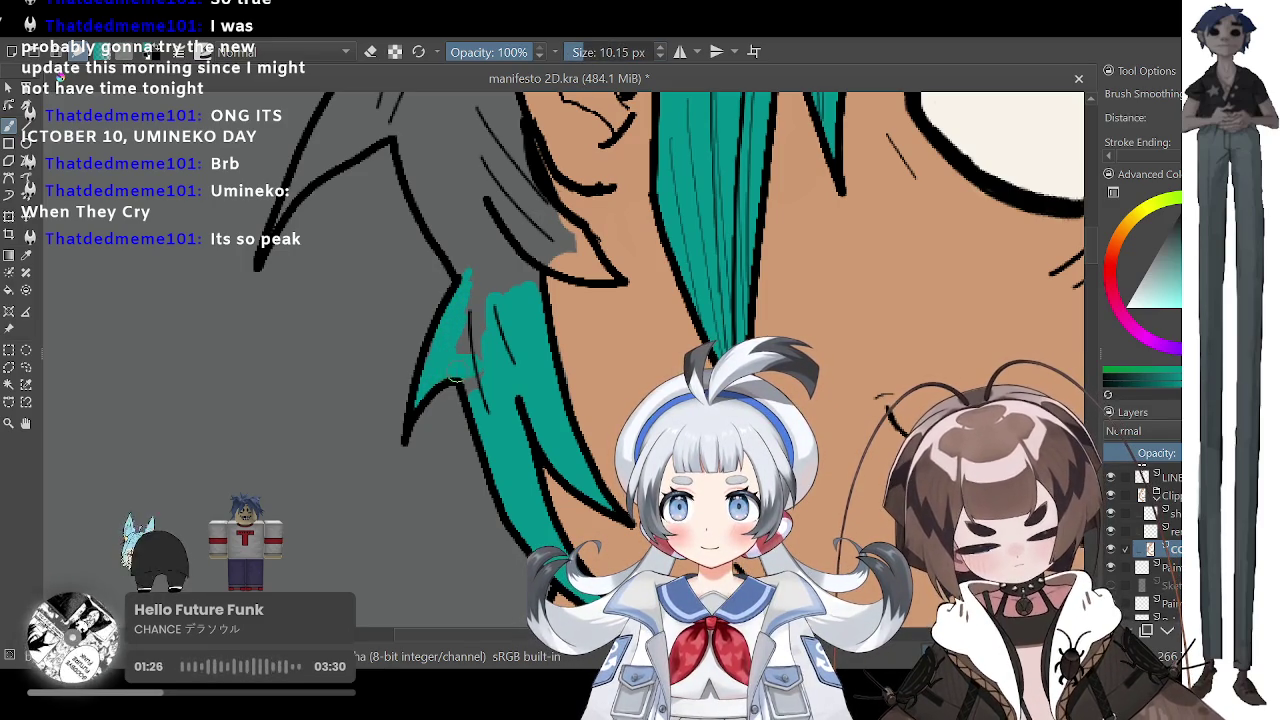
left_click_drag(472, 362, 480, 350)
mouse_move(490, 290)
left_mouse_down()
mouse_move(482, 205)
mouse_move(508, 288)
mouse_move(510, 180)
left_mouse_up()
mouse_move(528, 270)
left_mouse_down()
mouse_move(514, 160)
mouse_move(560, 242)
left_mouse_up()
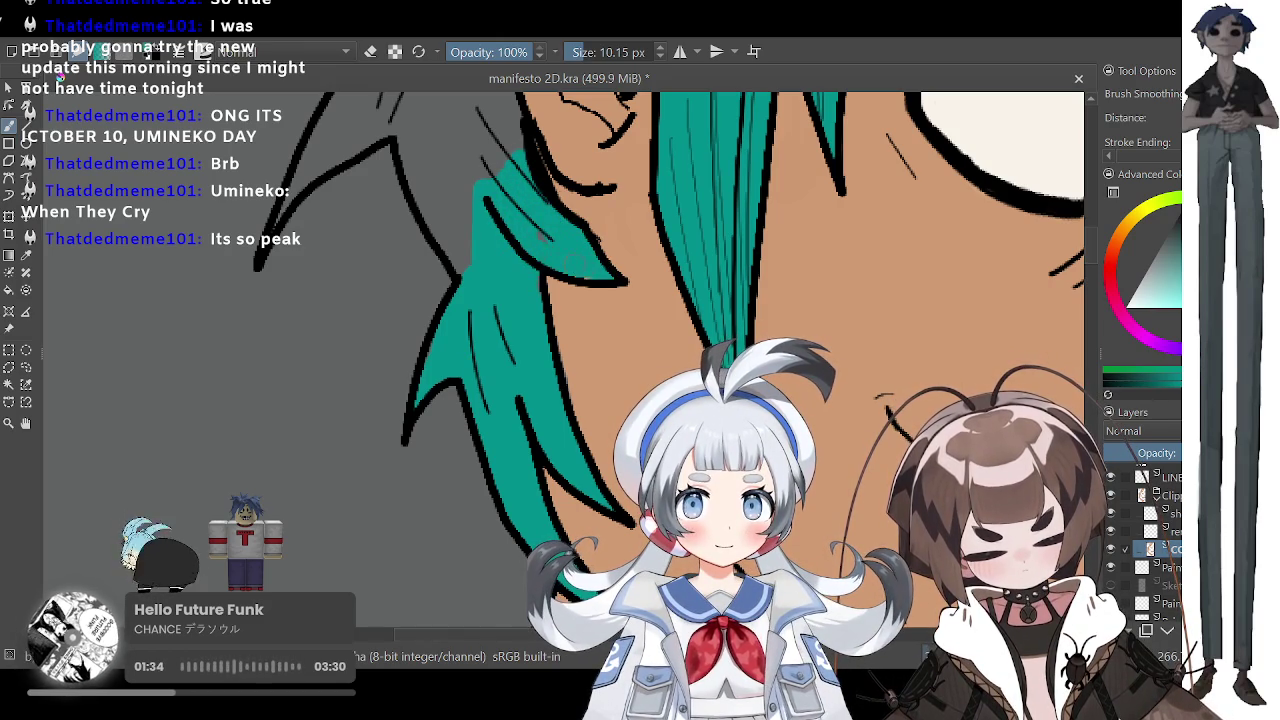
left_click_drag(540, 232, 530, 212)
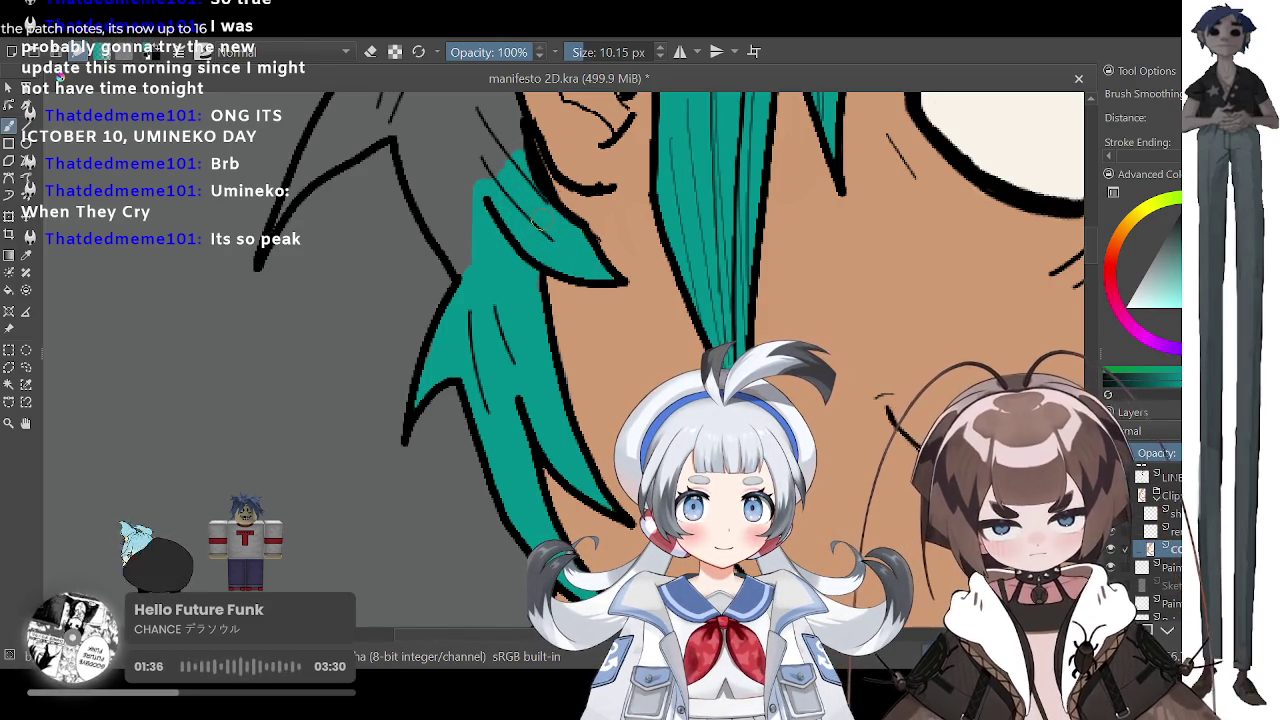
scroll(570, 186, "down", 5)
Step: Fill the hair strip beside the ear with teal
scroll(508, 355, "up", 5)
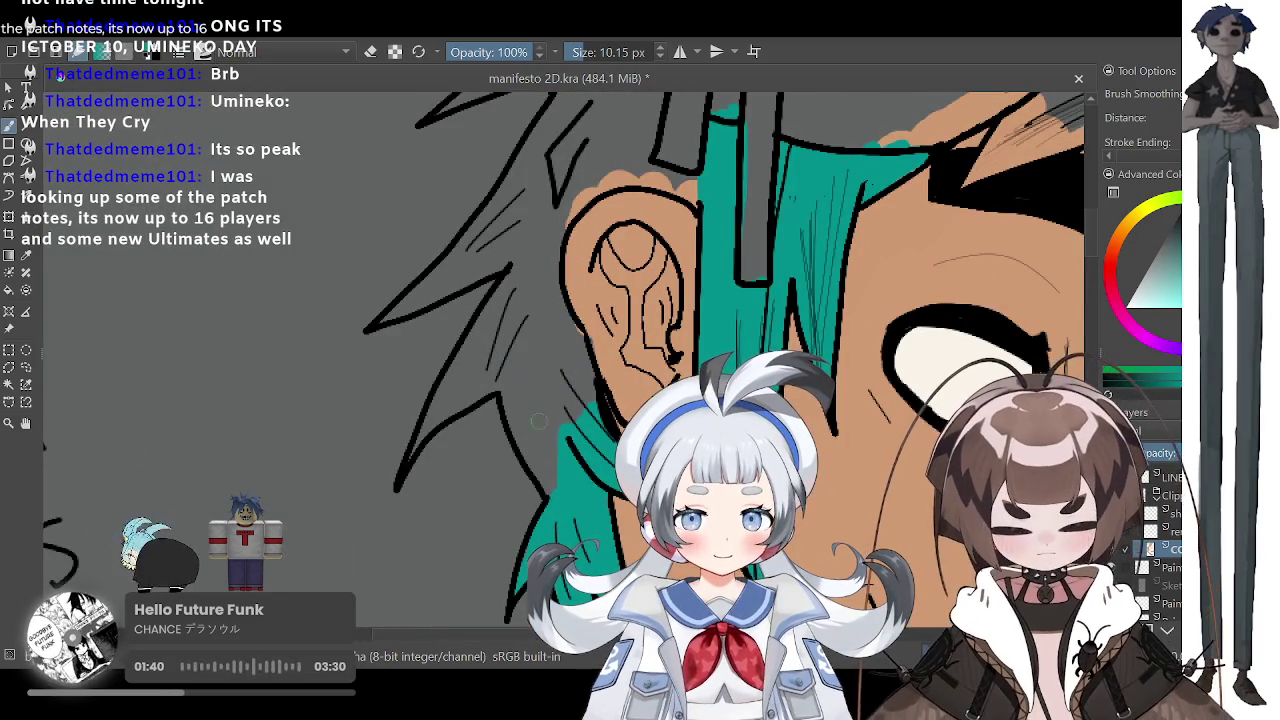
left_click_drag(499, 378, 550, 484)
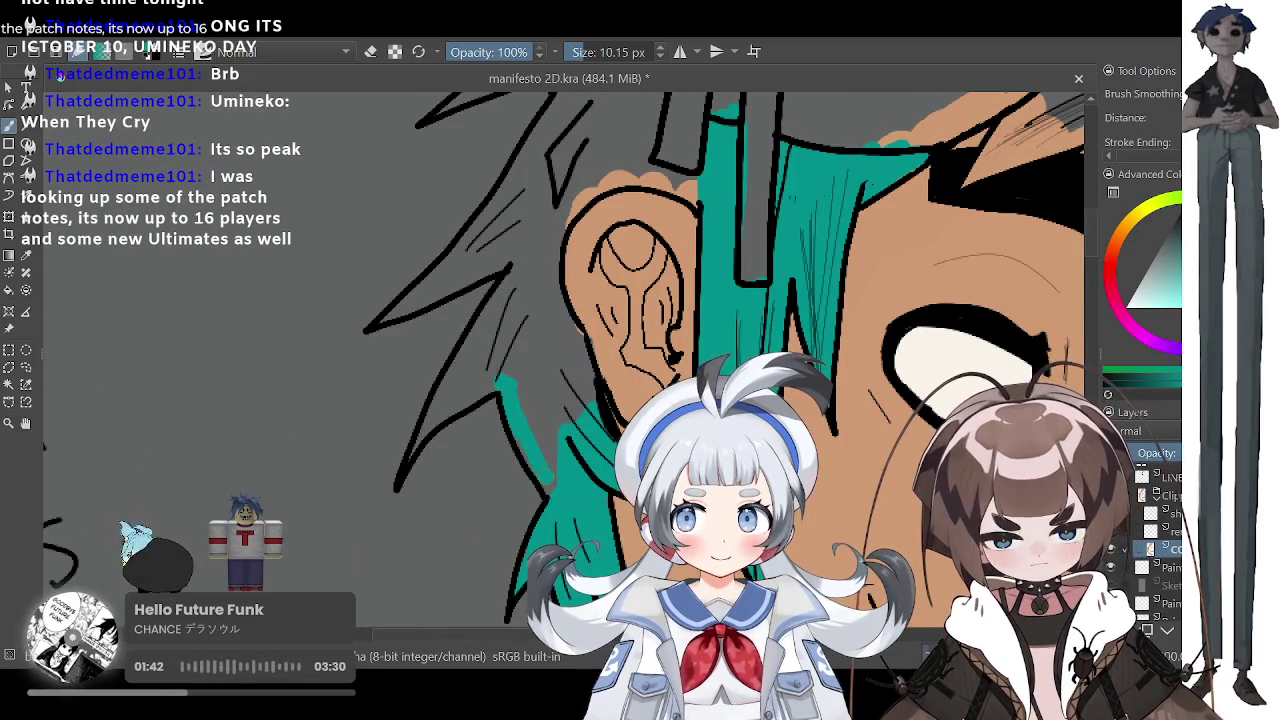
mouse_move(540, 484)
left_mouse_down()
mouse_move(505, 350)
mouse_move(545, 450)
mouse_move(560, 290)
mouse_move(545, 415)
left_mouse_up()
left_click_drag(580, 300, 565, 400)
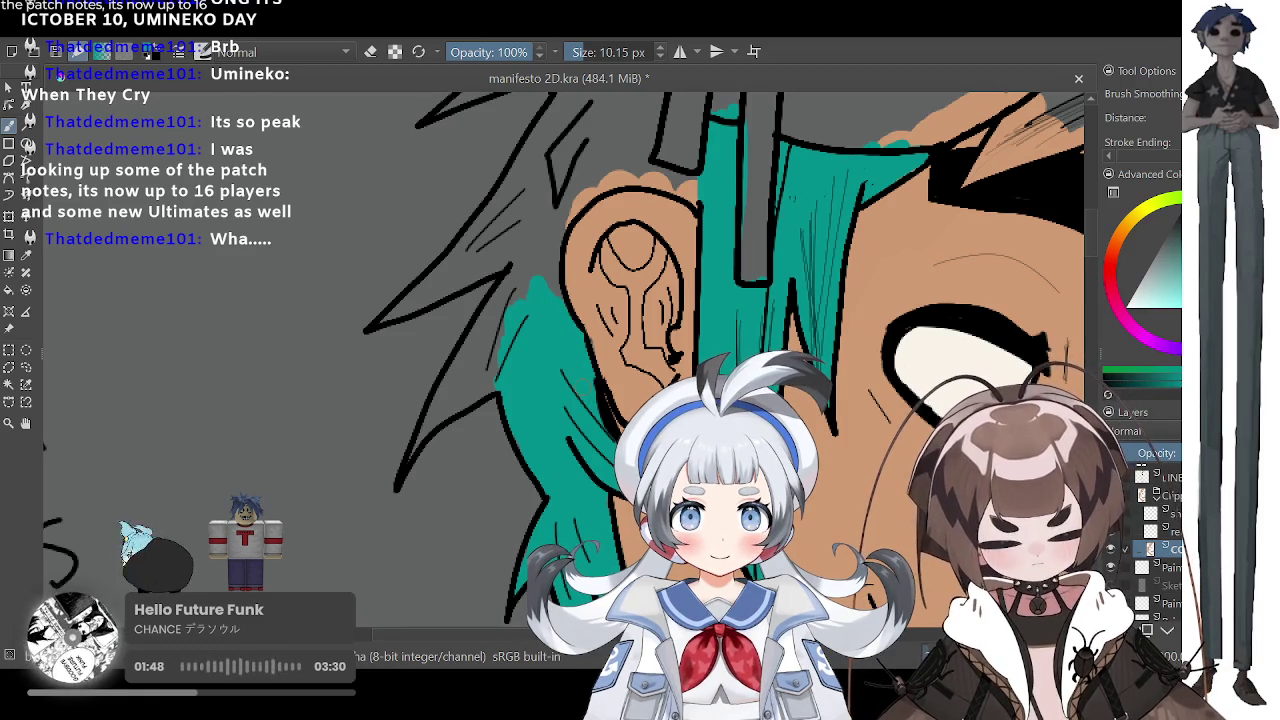
Step: Sample the tan skin colour from the face
left_click(27, 254)
left_click(582, 246)
left_click(10, 127)
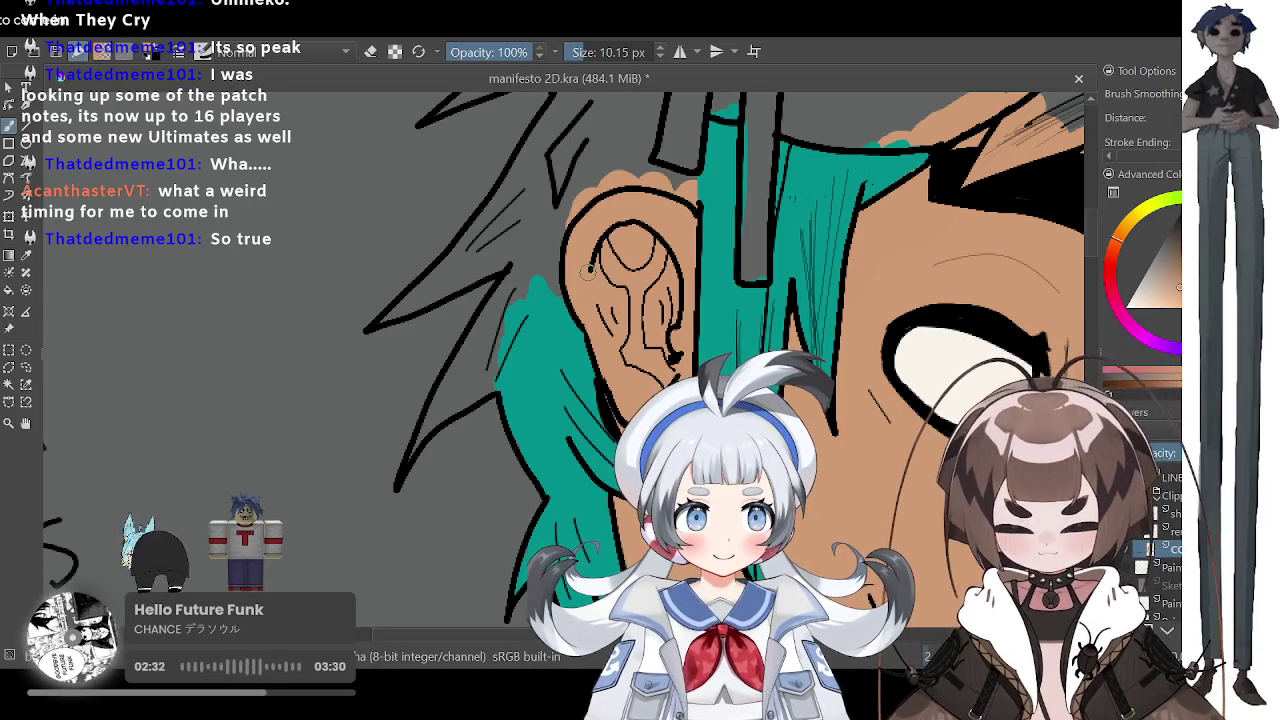
Step: Paint over the stray tan stroke left of the hair with resampled teal
left_click_drag(497, 313, 470, 368)
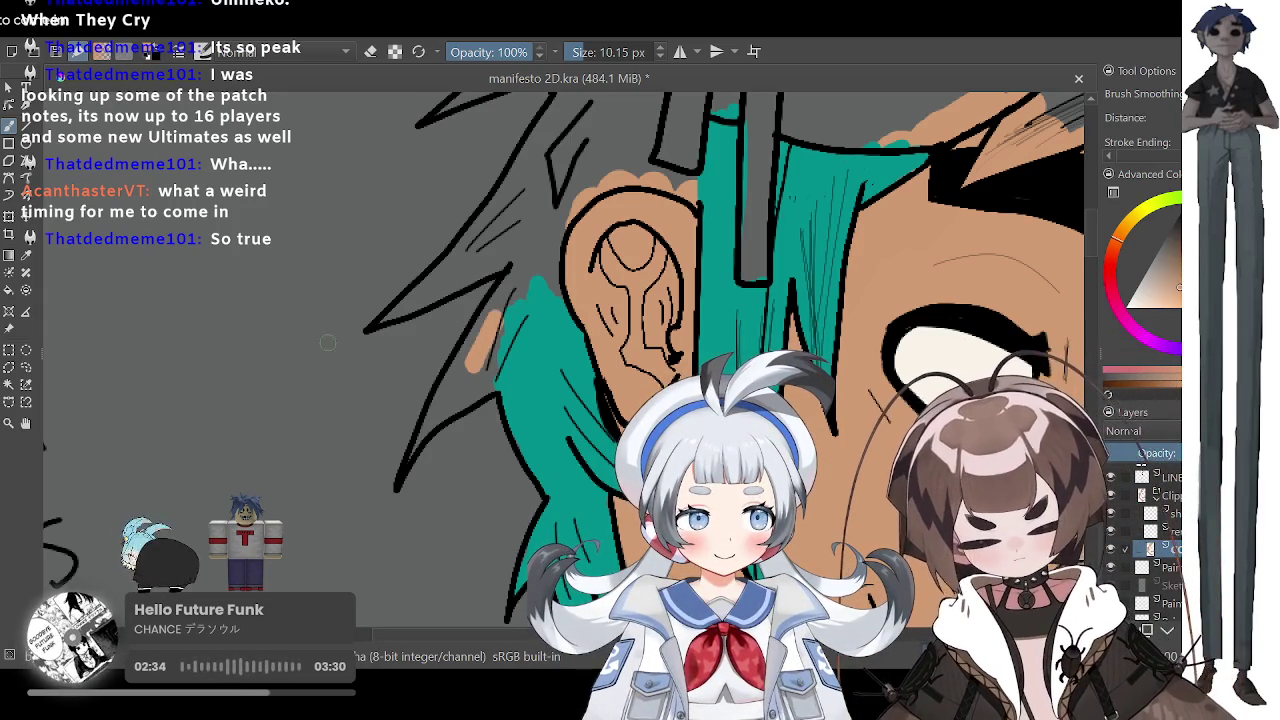
key("p")
left_click(537, 412)
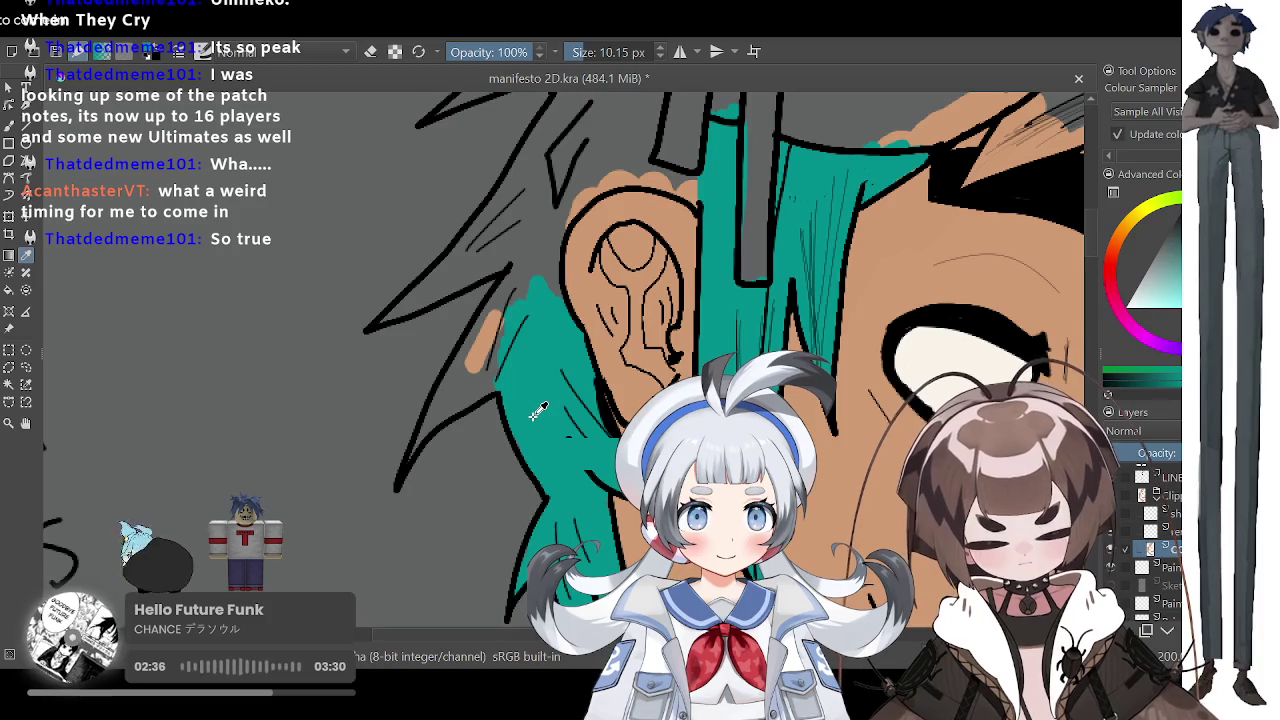
key("b")
left_click_drag(497, 312, 440, 402)
left_click_drag(500, 362, 456, 400)
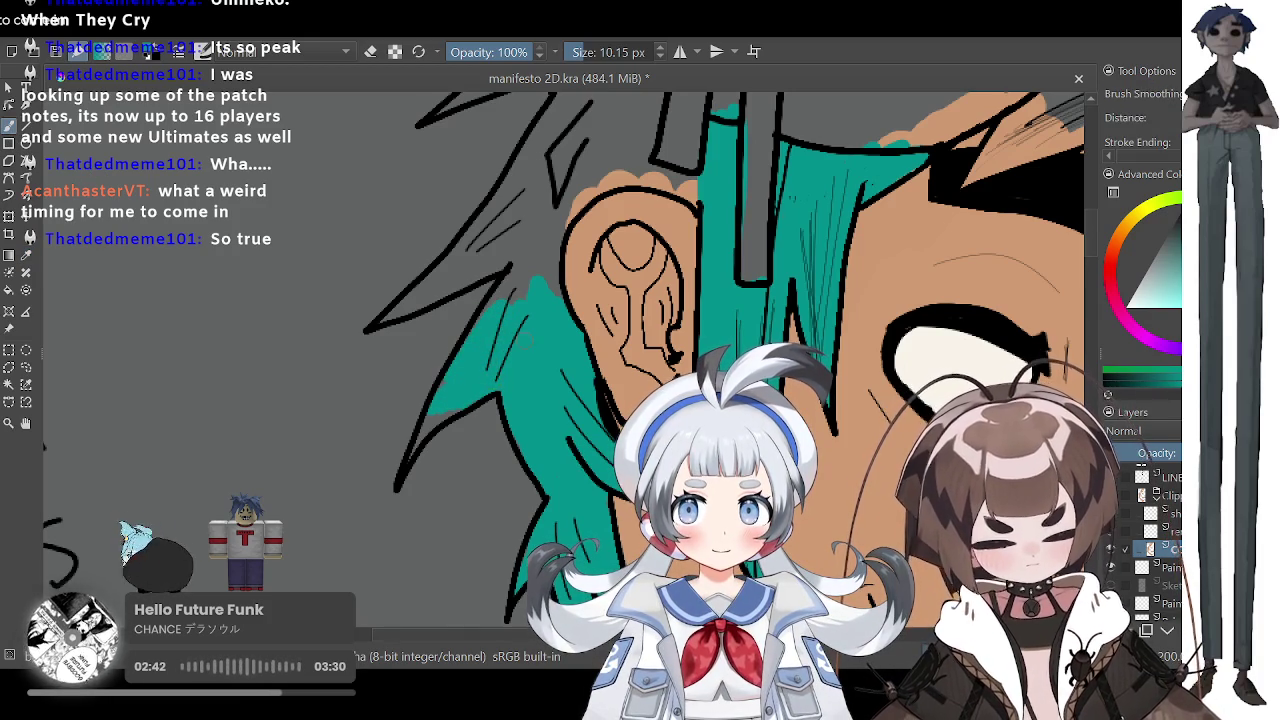
Step: Set the brush size to 5.07 px and resample the hair teal
left_click_drag(575, 54, 568, 54)
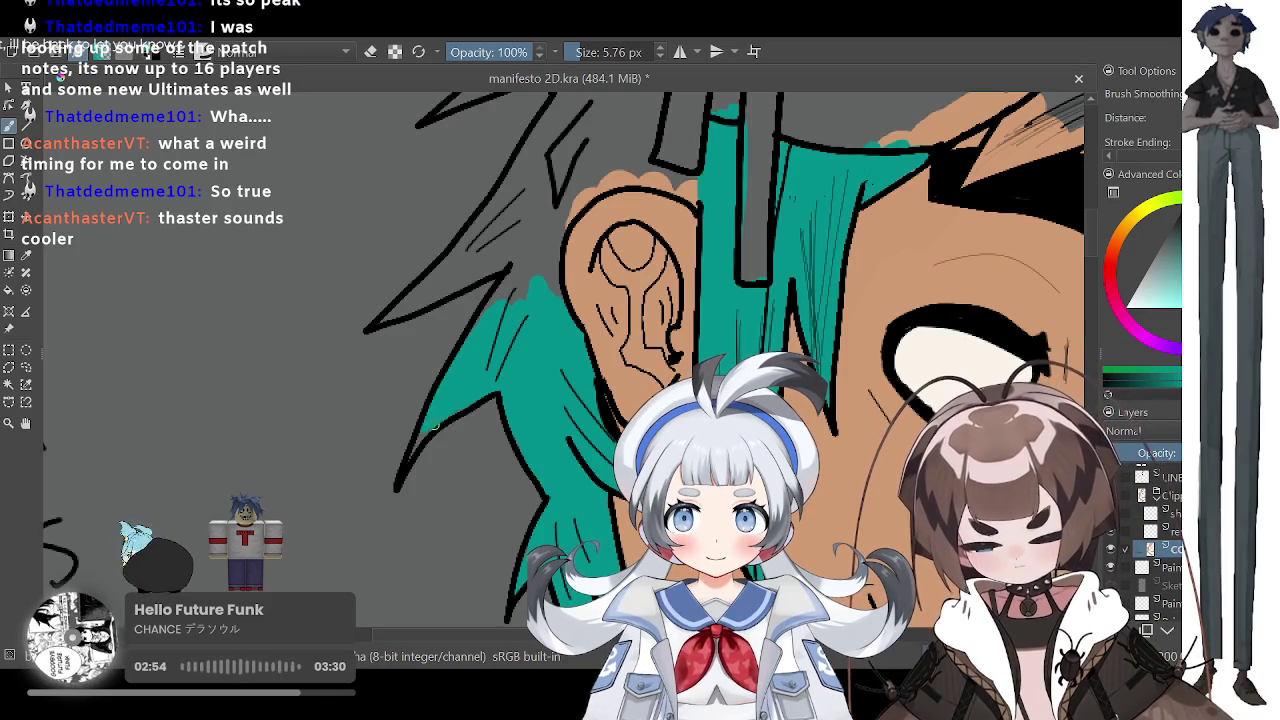
left_click_drag(570, 55, 578, 57)
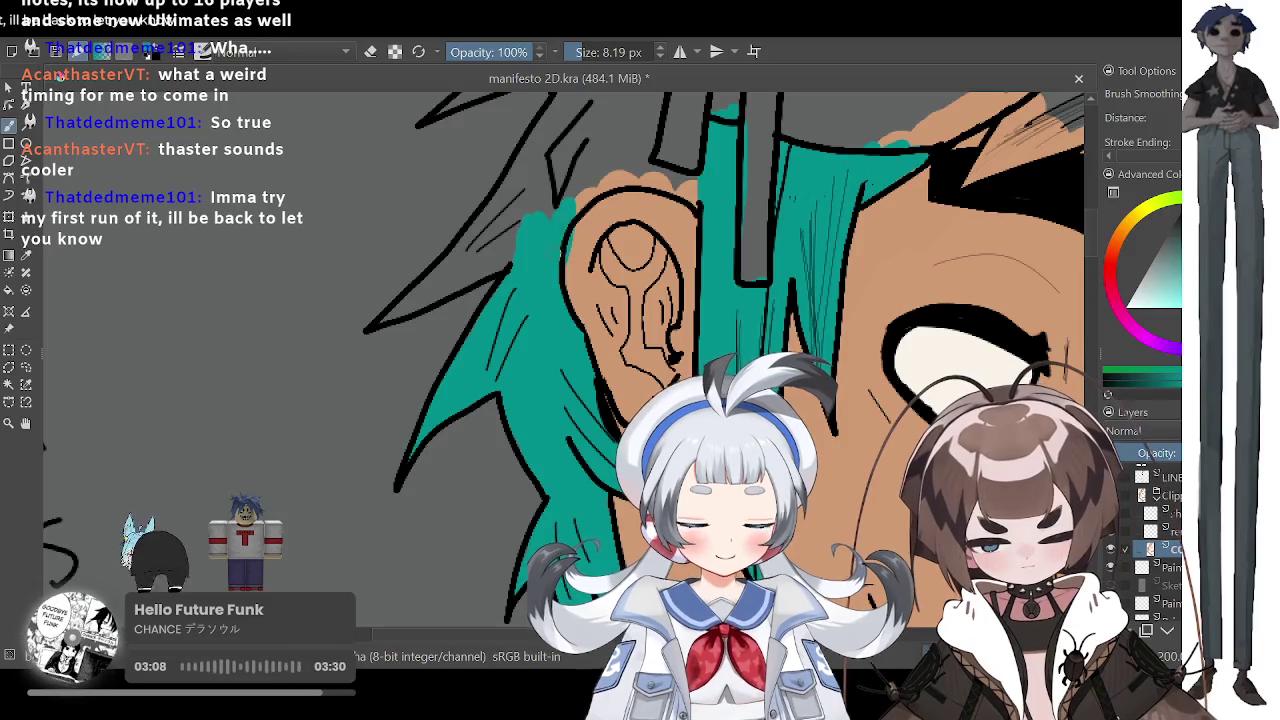
key("p")
left_click(605, 212)
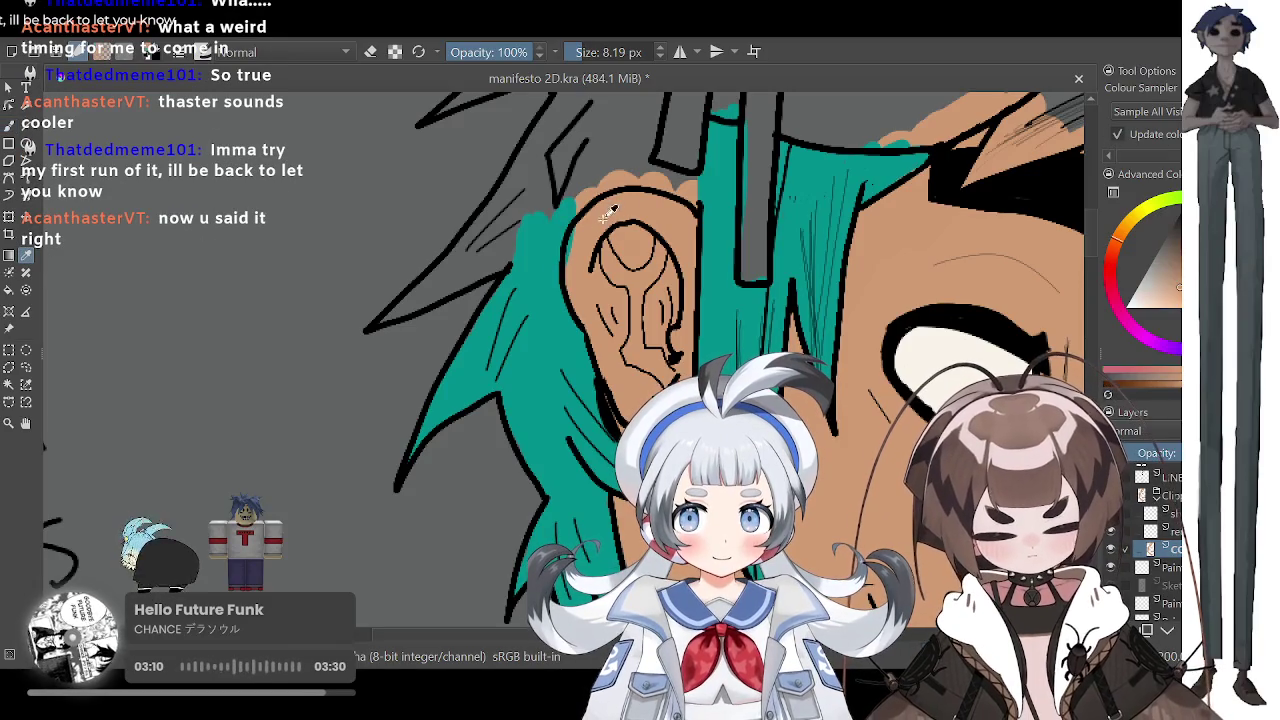
key("b")
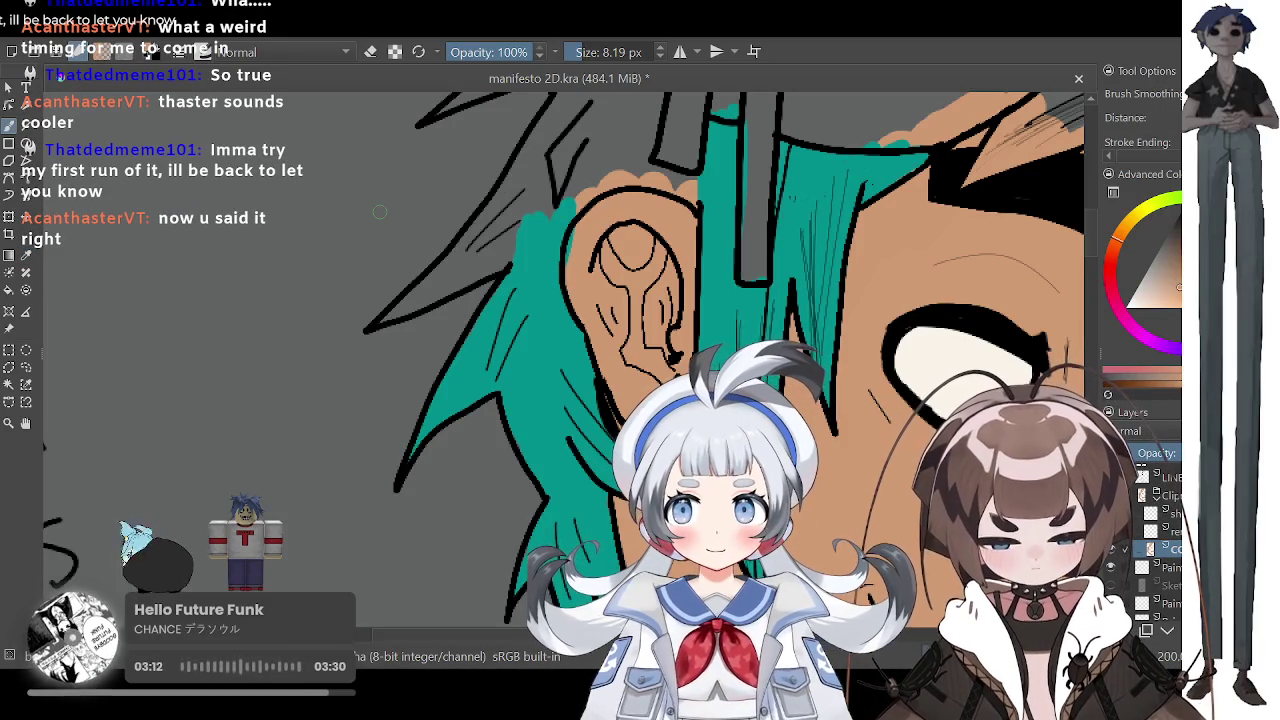
key("p")
left_click(490, 330)
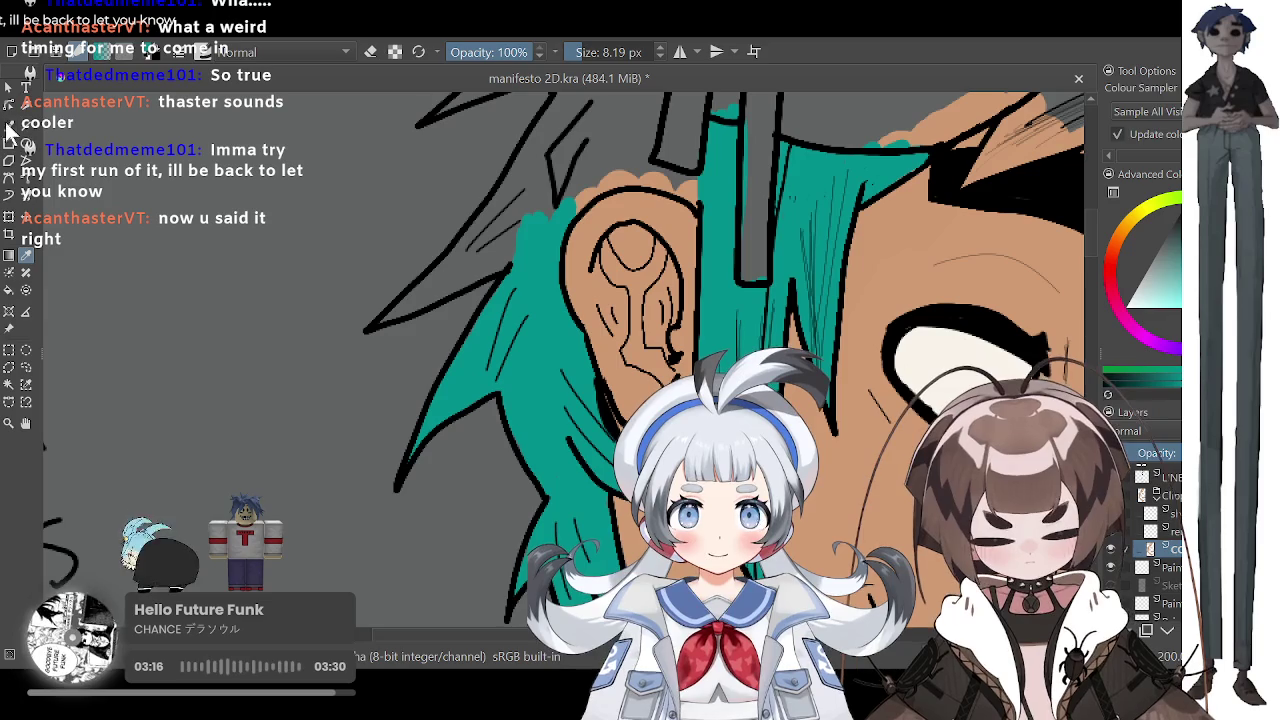
key("b")
Step: Fill the hair strands above the ear and along the upper-left edge teal
left_click_drag(514, 240, 390, 314)
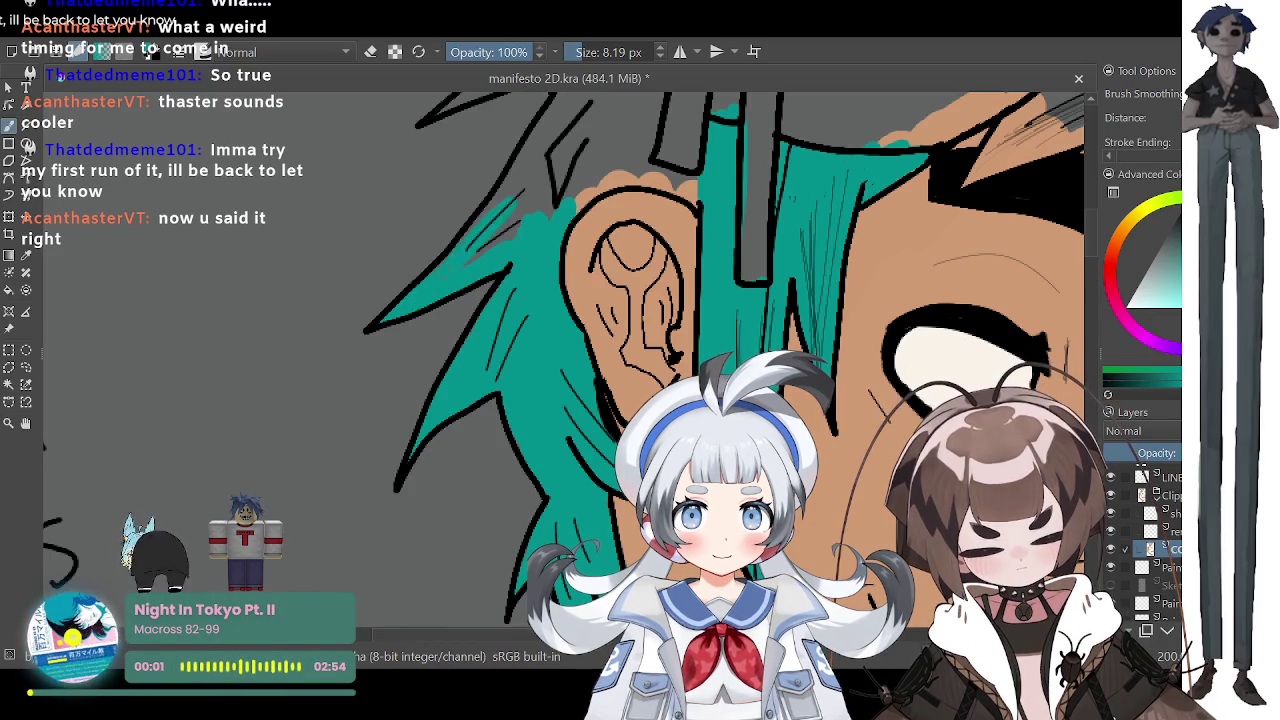
left_click_drag(535, 160, 495, 200)
mouse_move(555, 122)
left_mouse_down()
mouse_move(515, 165)
mouse_move(482, 252)
left_mouse_up()
left_click_drag(560, 185, 628, 140)
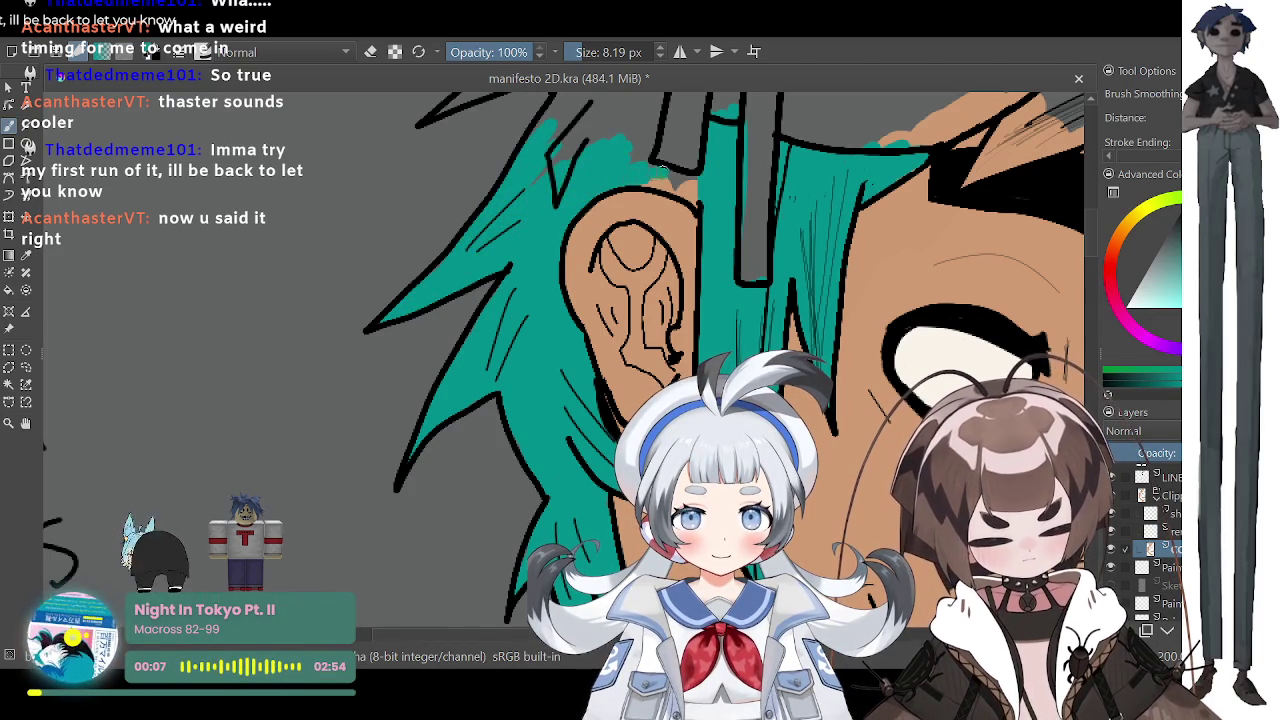
left_click_drag(654, 188, 696, 192)
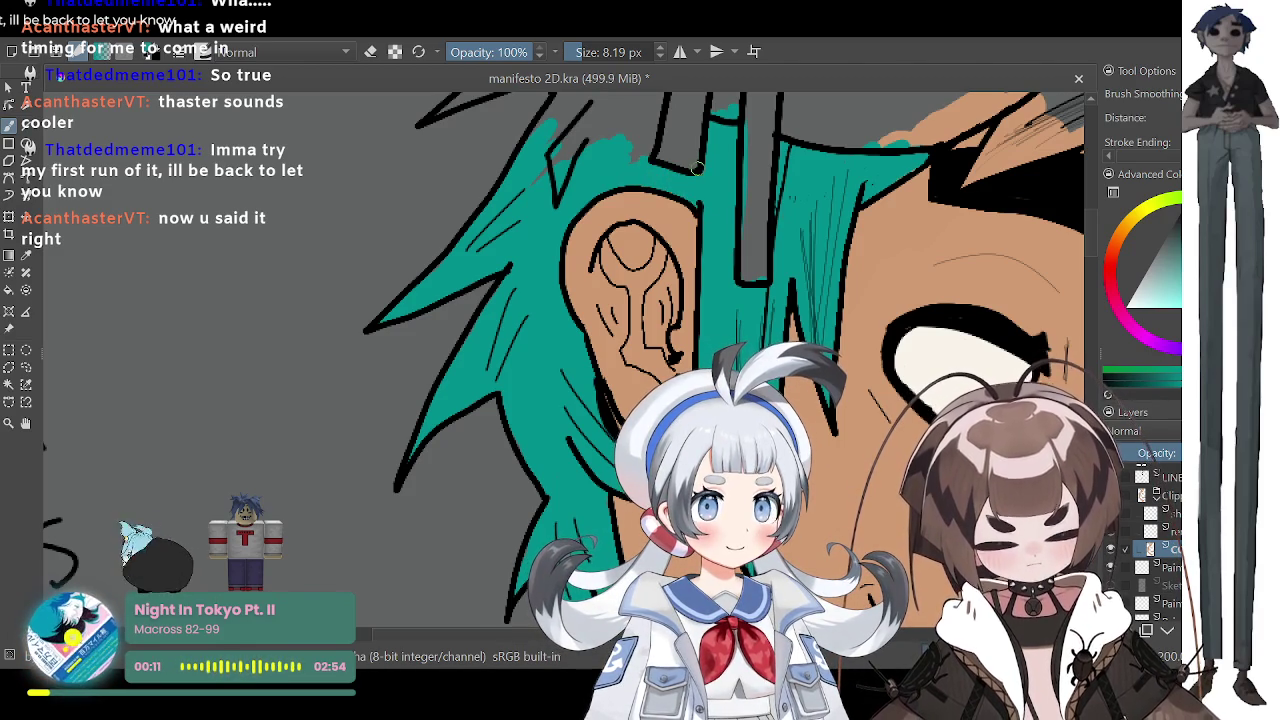
key("minus")
key("minus")
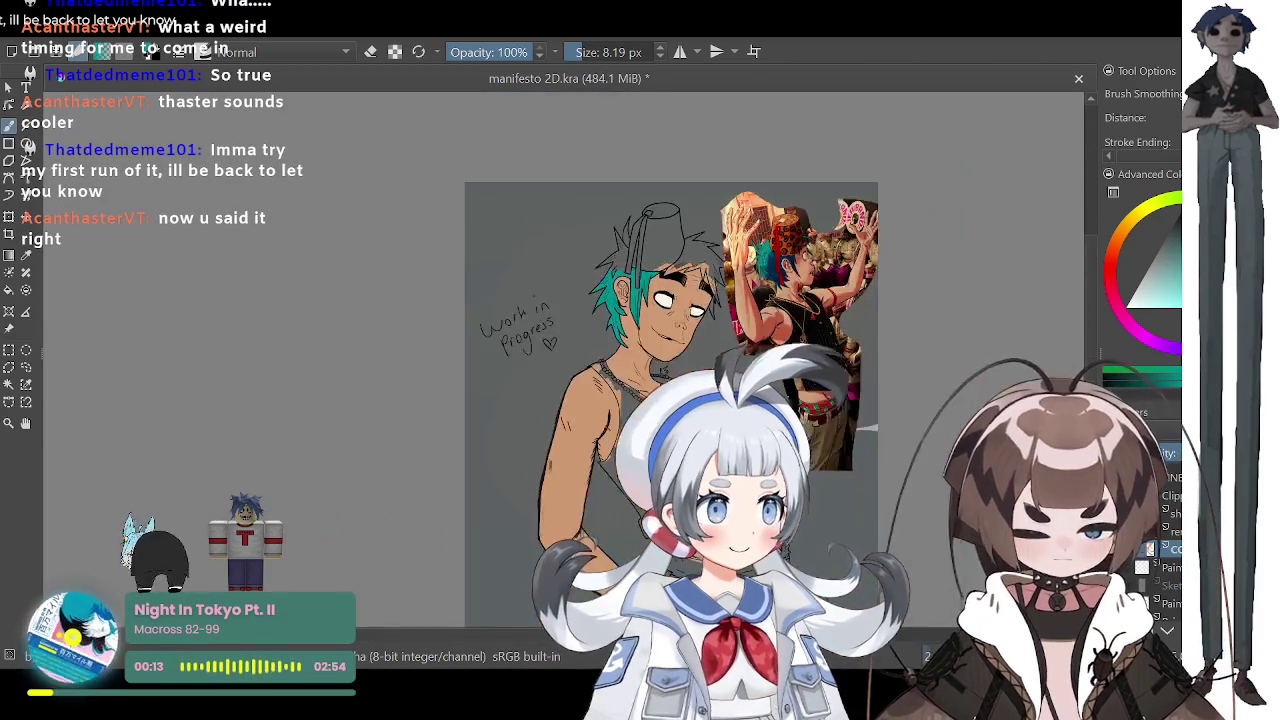
Step: Fill the top hair tuft teal with a 17.83 px brush
key("plus")
key("plus")
key("plus")
key("plus")
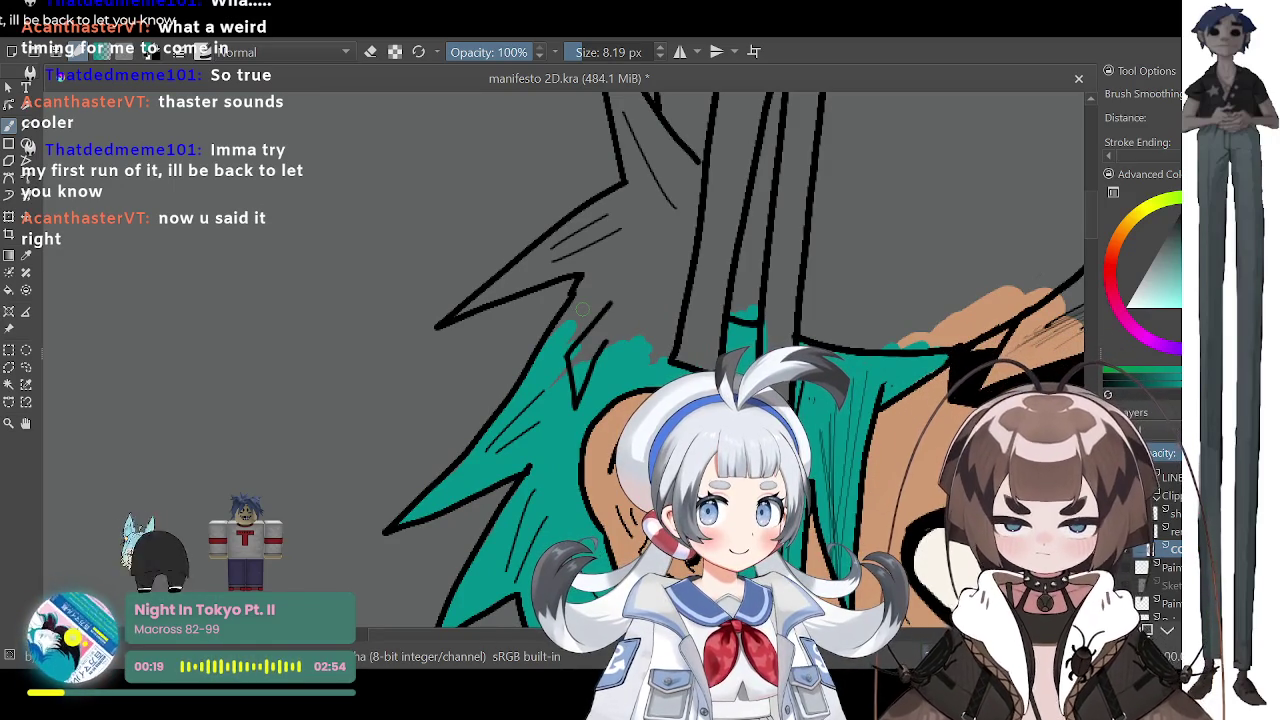
key("bracketright")
key("bracketright")
left_click_drag(578, 336, 602, 268)
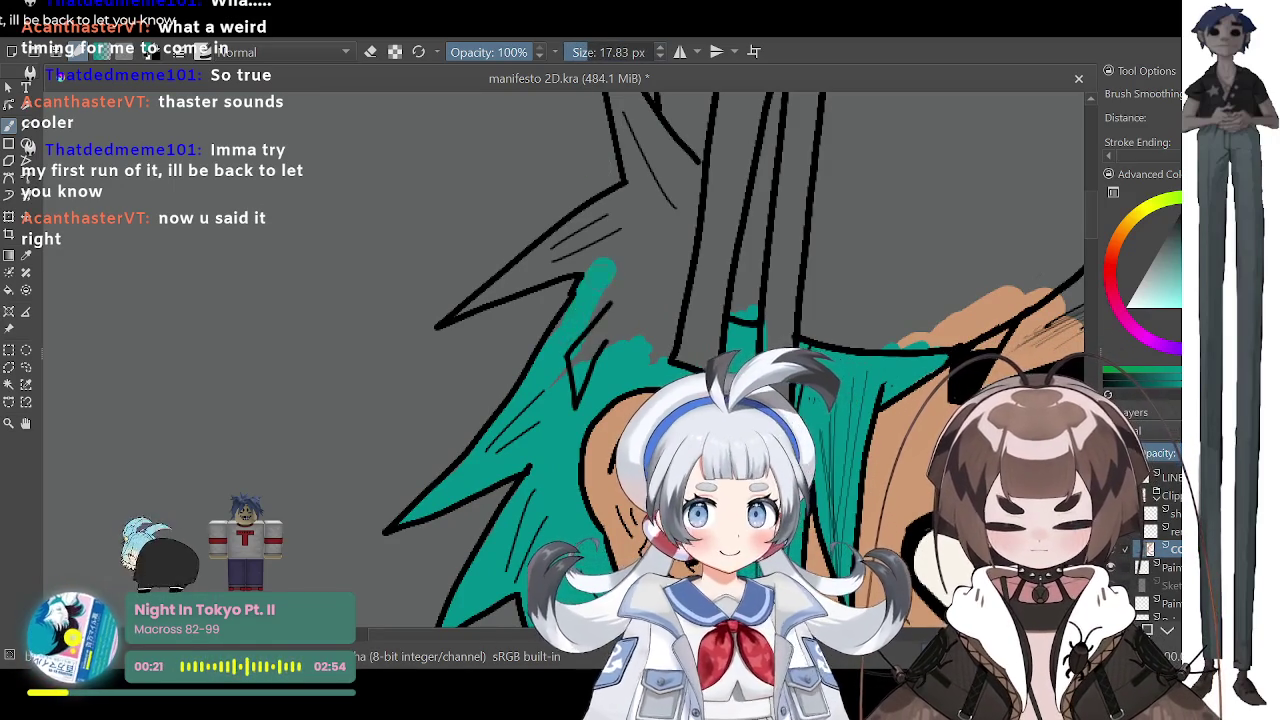
left_click_drag(583, 354, 631, 252)
mouse_move(630, 340)
left_mouse_down()
mouse_move(640, 205)
mouse_move(665, 218)
mouse_move(660, 360)
left_mouse_up()
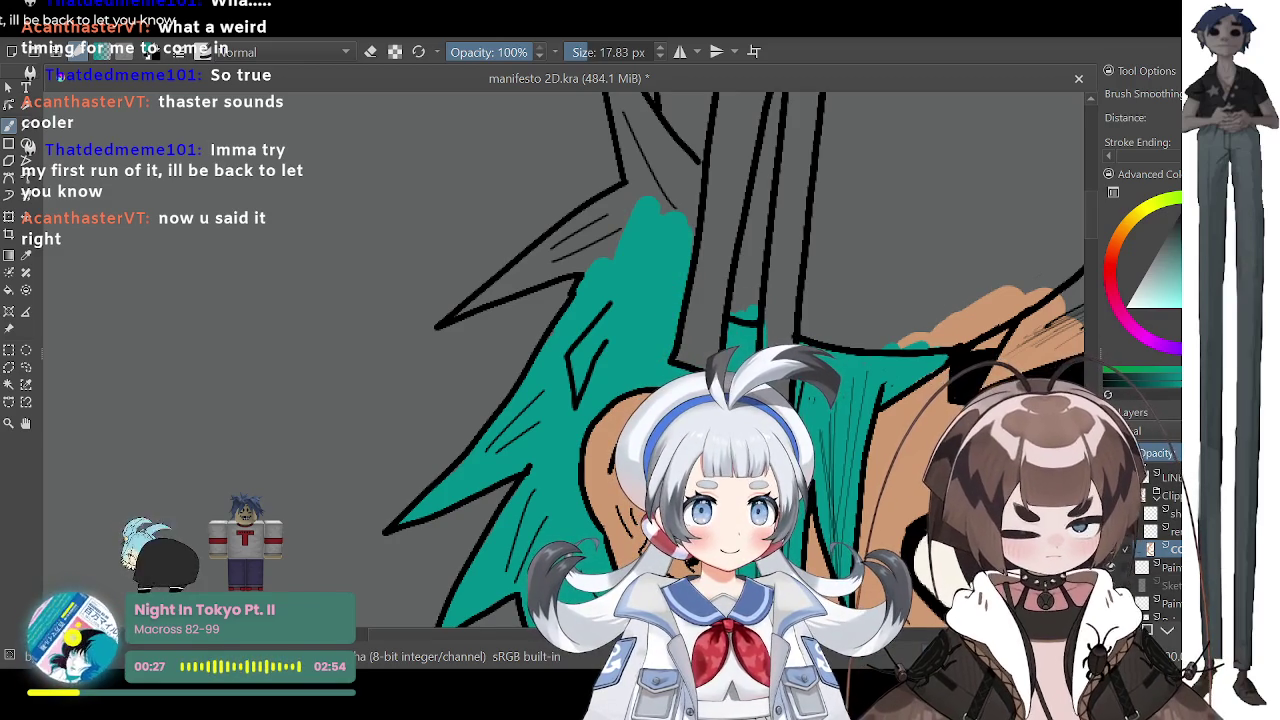
left_click_drag(1091, 216, 1095, 207)
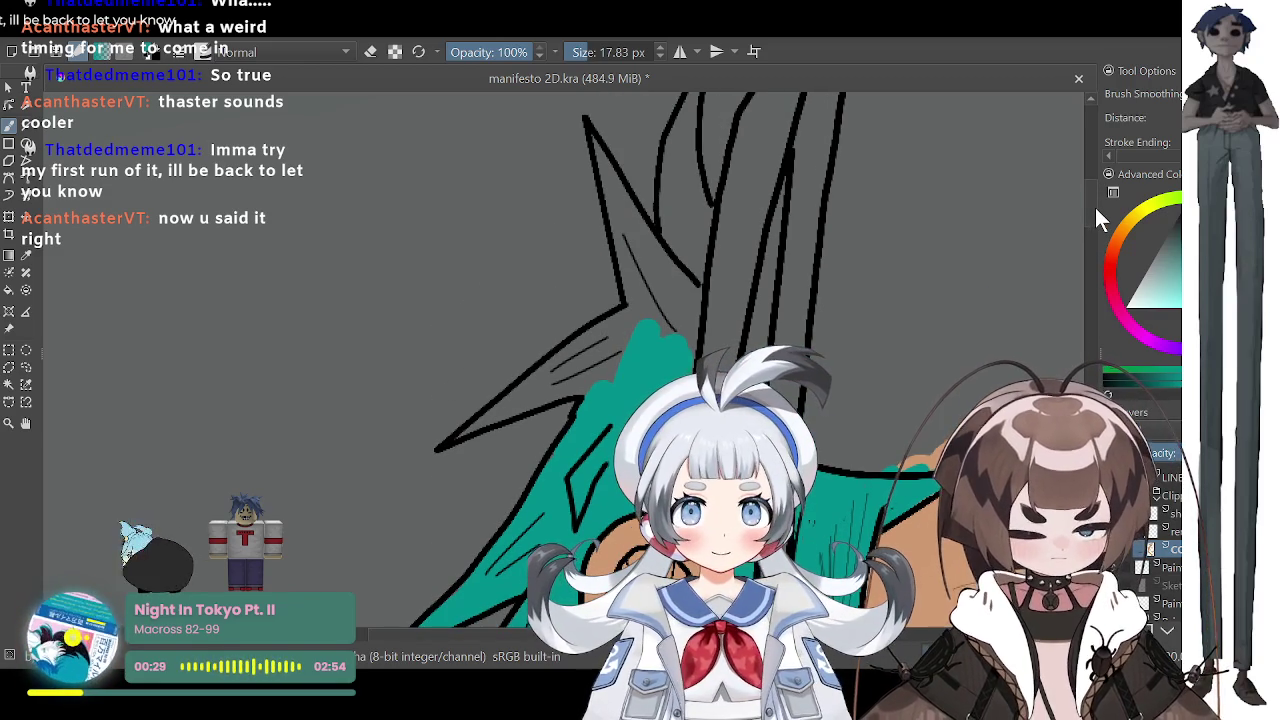
left_click_drag(655, 330, 680, 245)
mouse_move(690, 345)
left_mouse_down()
mouse_move(696, 240)
mouse_move(684, 212)
left_mouse_up()
left_click_drag(632, 310, 598, 375)
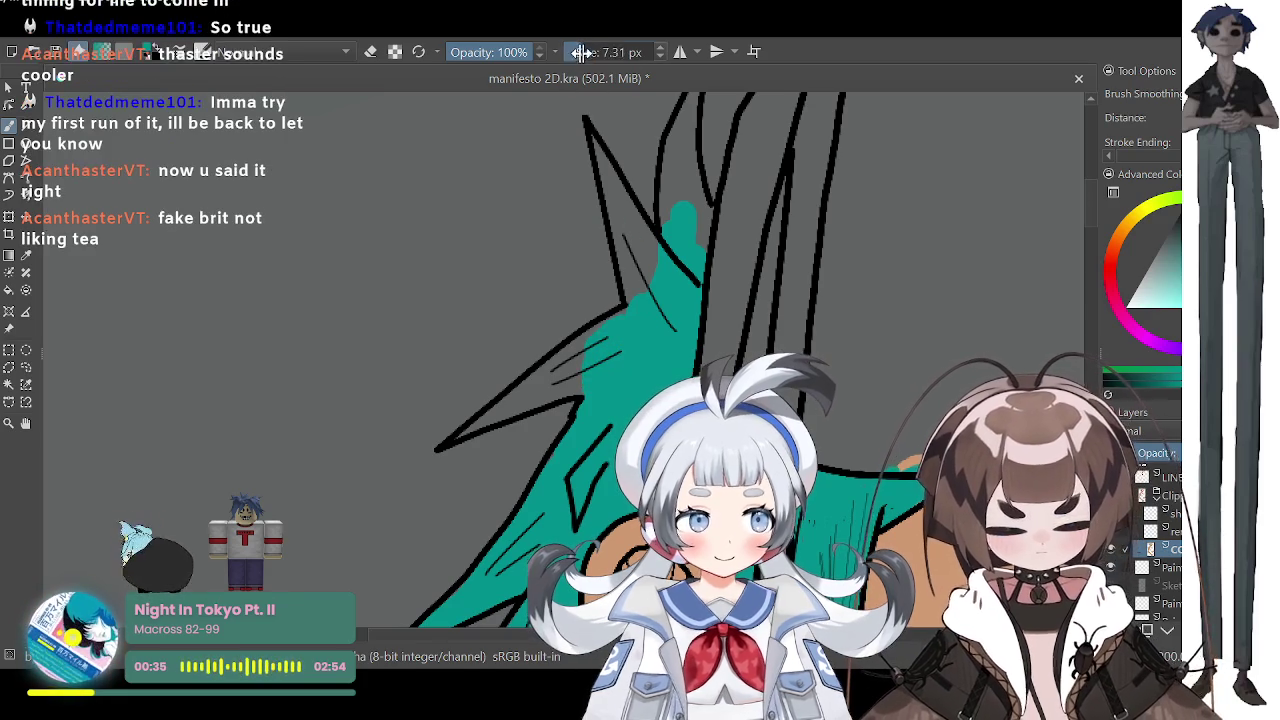
Step: Fill the narrow gaps along the tuft's outlines teal using 9.13 px and 3.33 px brushes
left_click_drag(624, 55, 596, 55)
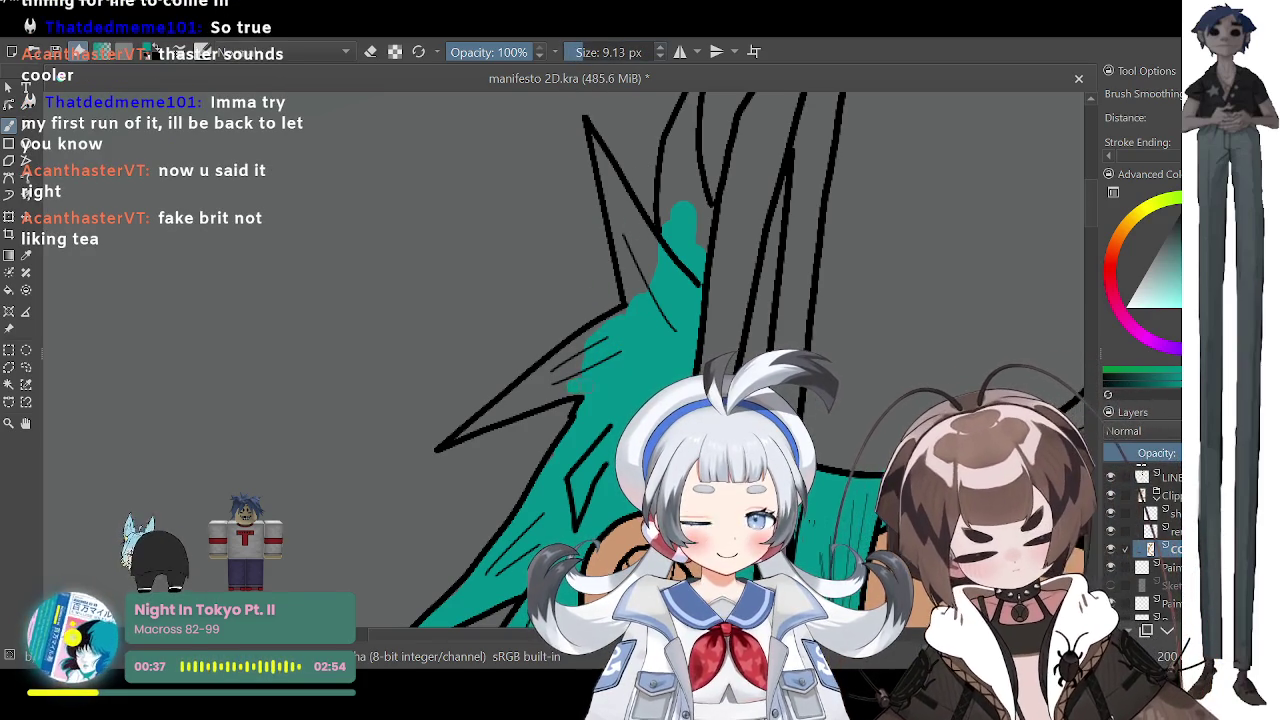
left_click_drag(558, 392, 496, 418)
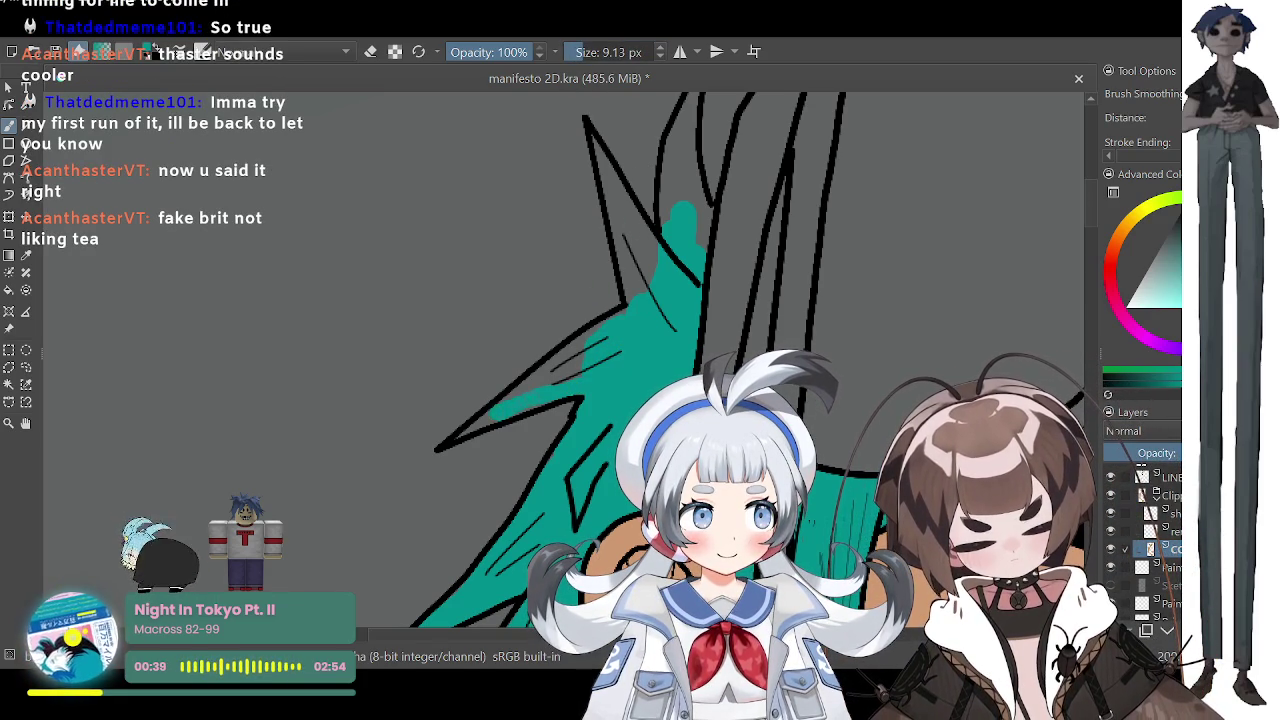
left_click_drag(584, 60, 577, 60)
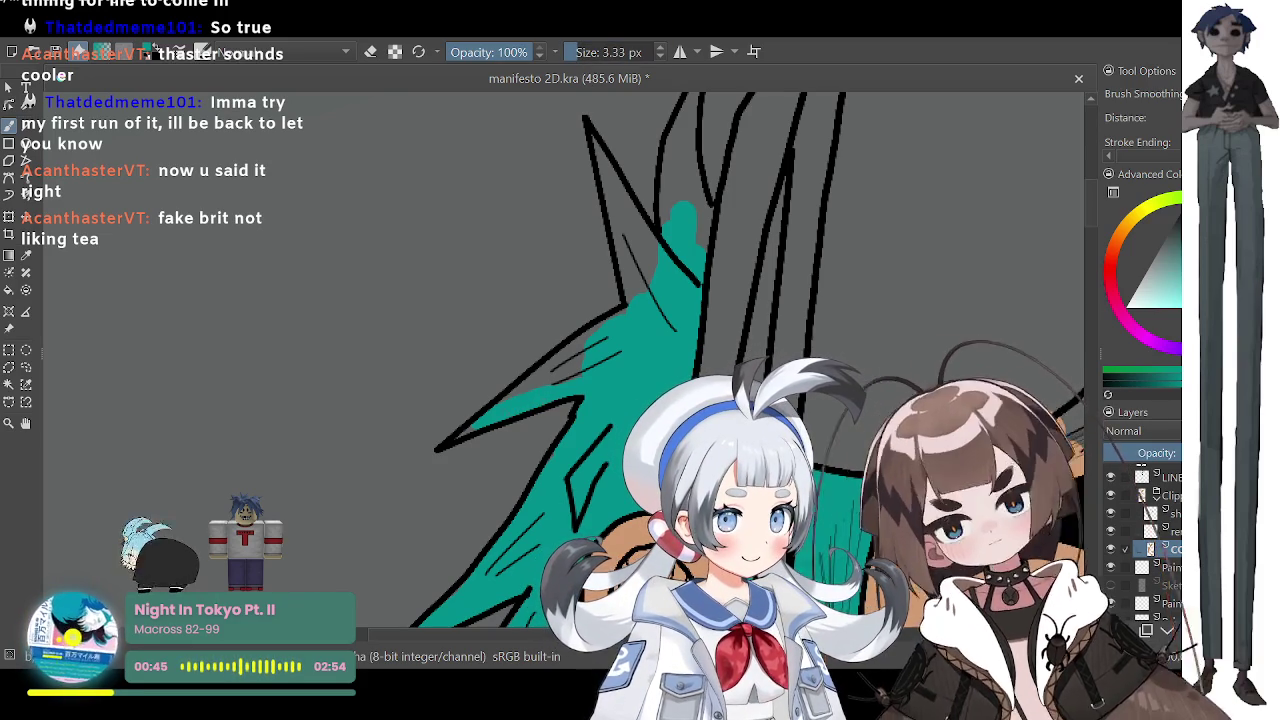
mouse_move(570, 350)
left_mouse_down()
mouse_move(506, 396)
mouse_move(580, 364)
left_mouse_up()
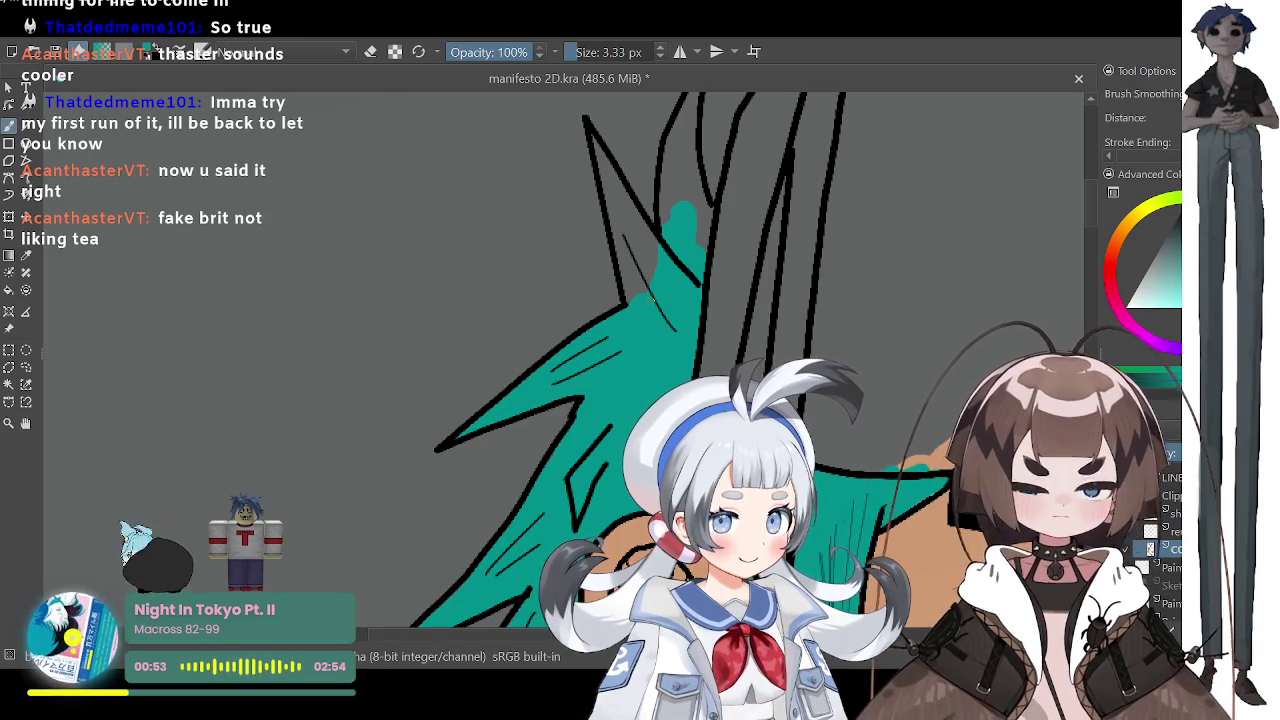
left_click_drag(577, 56, 582, 56)
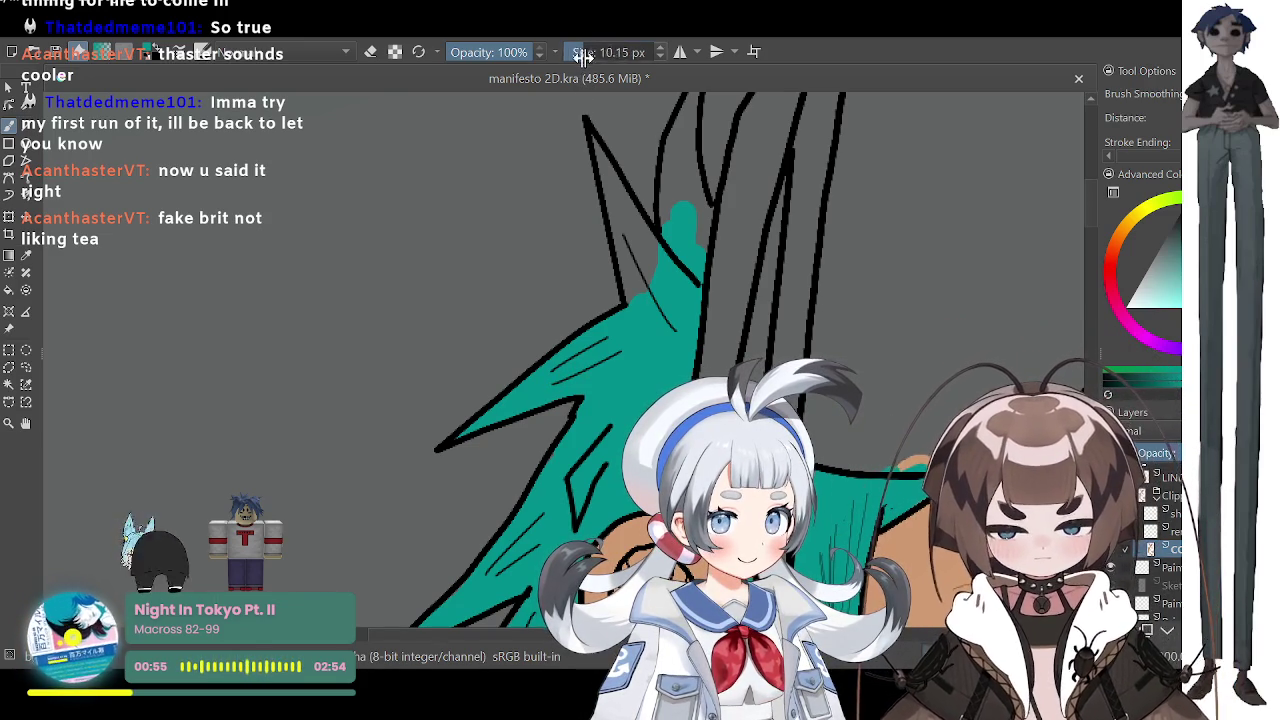
mouse_move(622, 275)
left_mouse_down()
mouse_move(614, 225)
mouse_move(636, 262)
mouse_move(618, 200)
mouse_move(655, 255)
left_mouse_up()
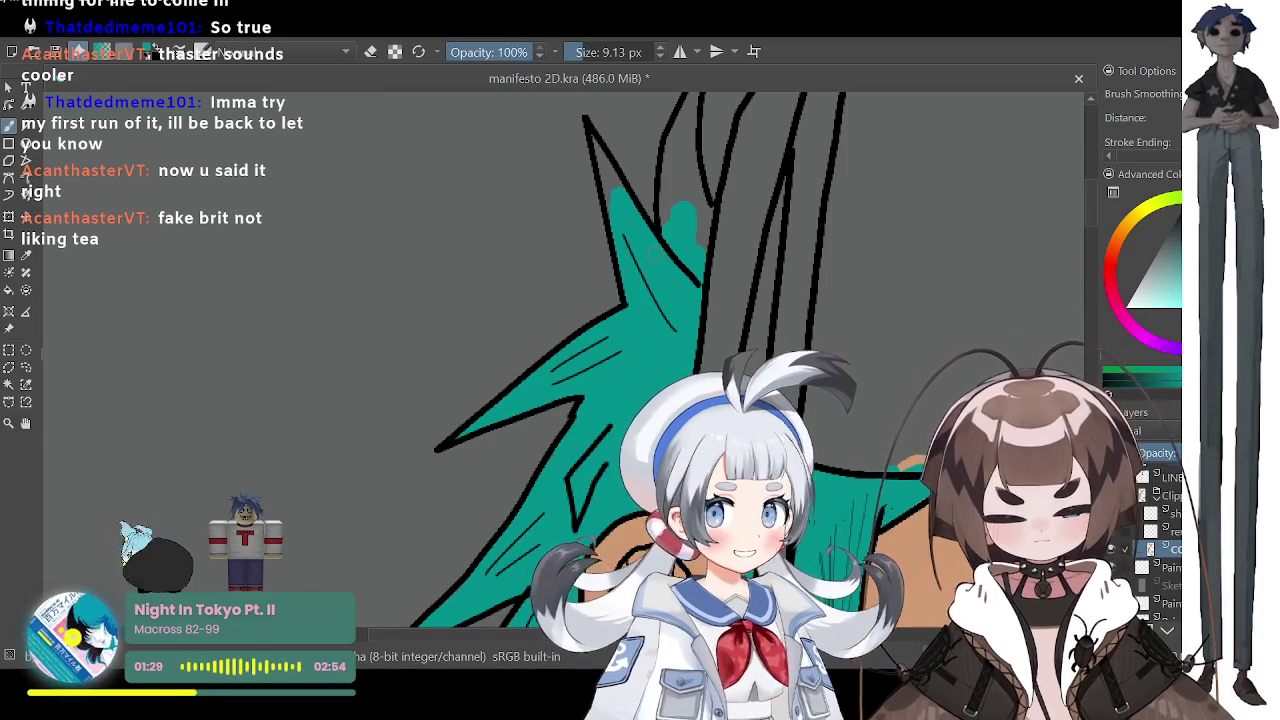
Step: Fill the top hair spike and the neighbouring strand with teal using a slightly smaller brush
left_click_drag(610, 200, 594, 142)
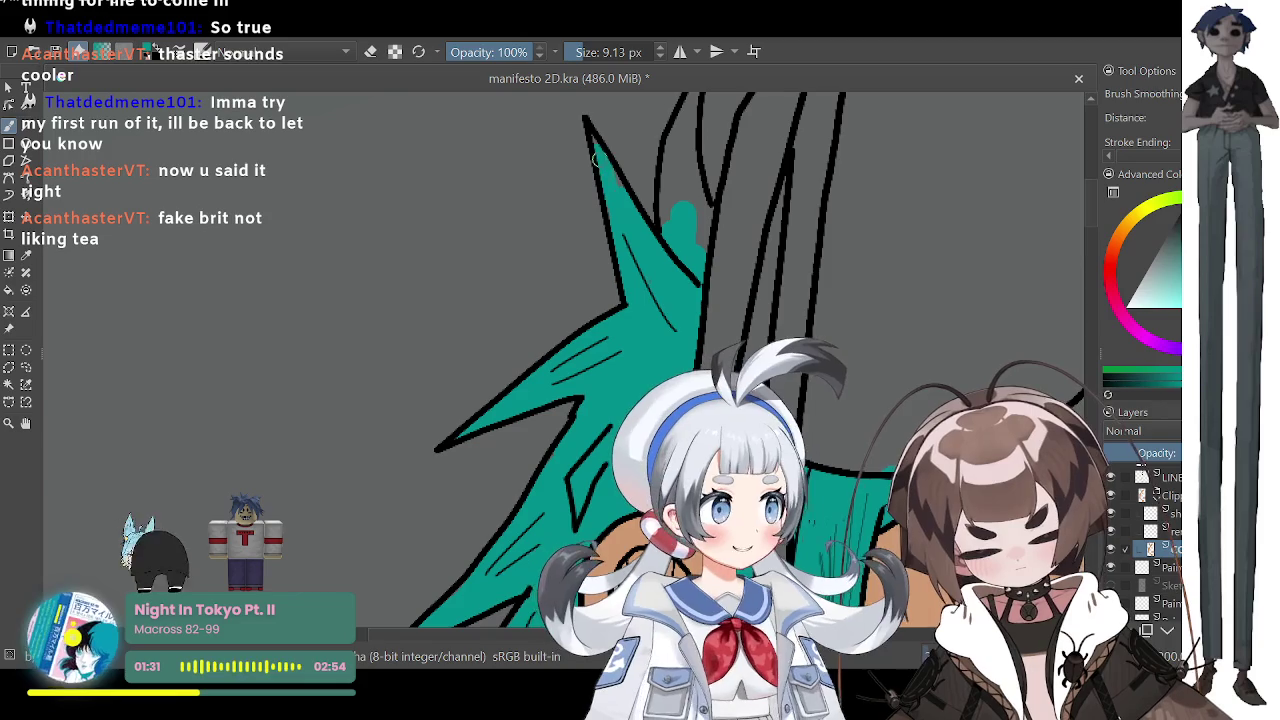
left_click(582, 52)
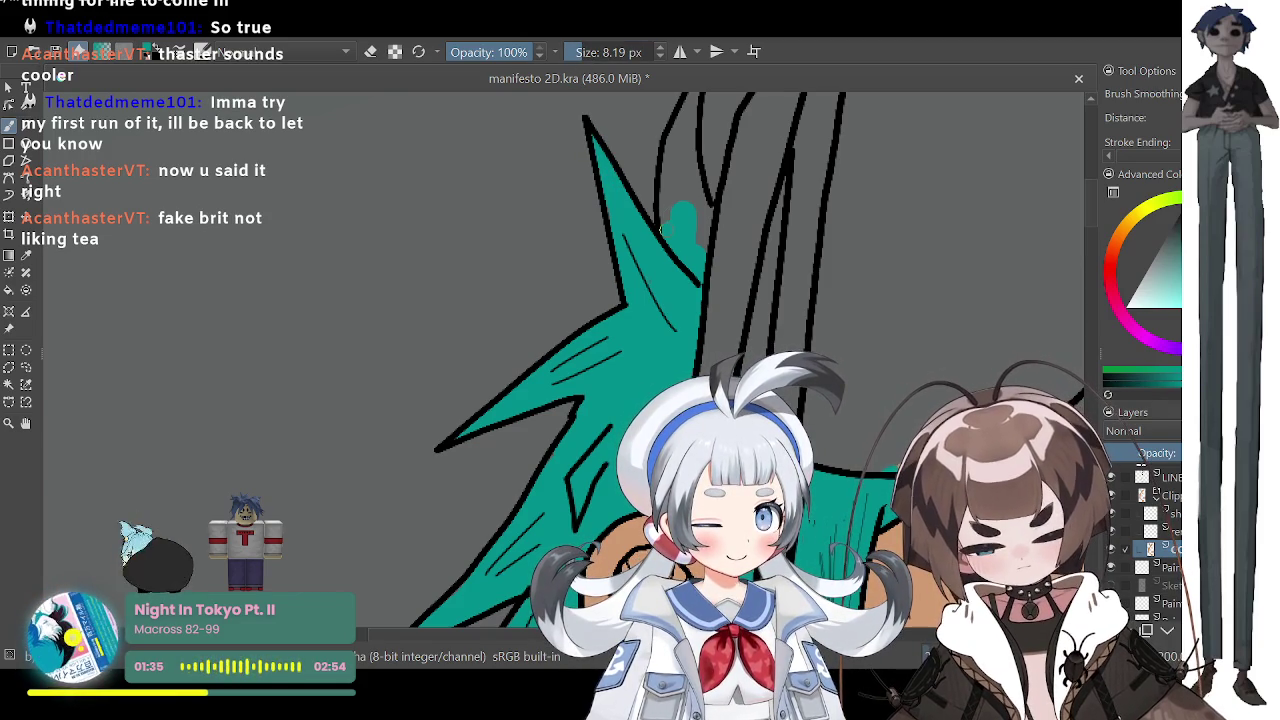
left_click_drag(670, 200, 674, 155)
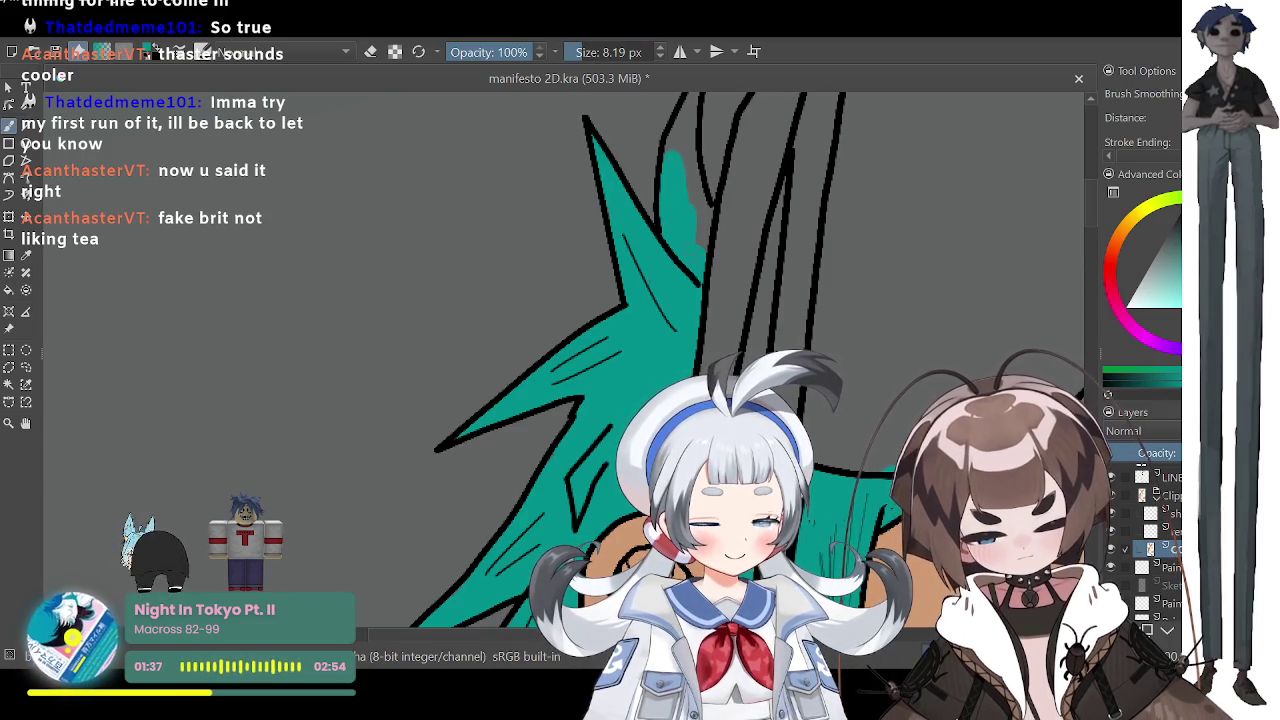
left_click_drag(696, 250, 694, 165)
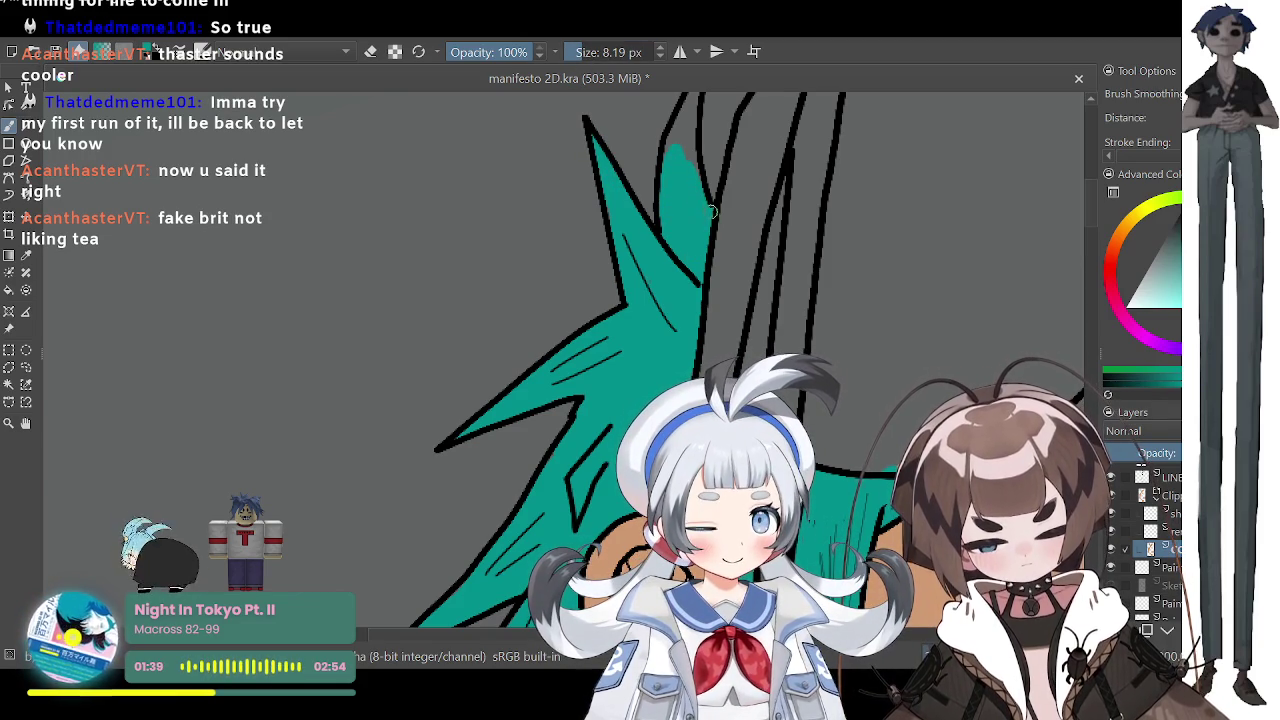
Step: Zoom in and extend the teal to the strand's tip with the brush at 5.76 px, then zoom out
scroll(1091, 193, "up", 1)
scroll(1091, 193, "up", 1)
left_click_drag(682, 246, 684, 214)
left_click_drag(691, 268, 690, 228)
left_click_drag(580, 52, 571, 52)
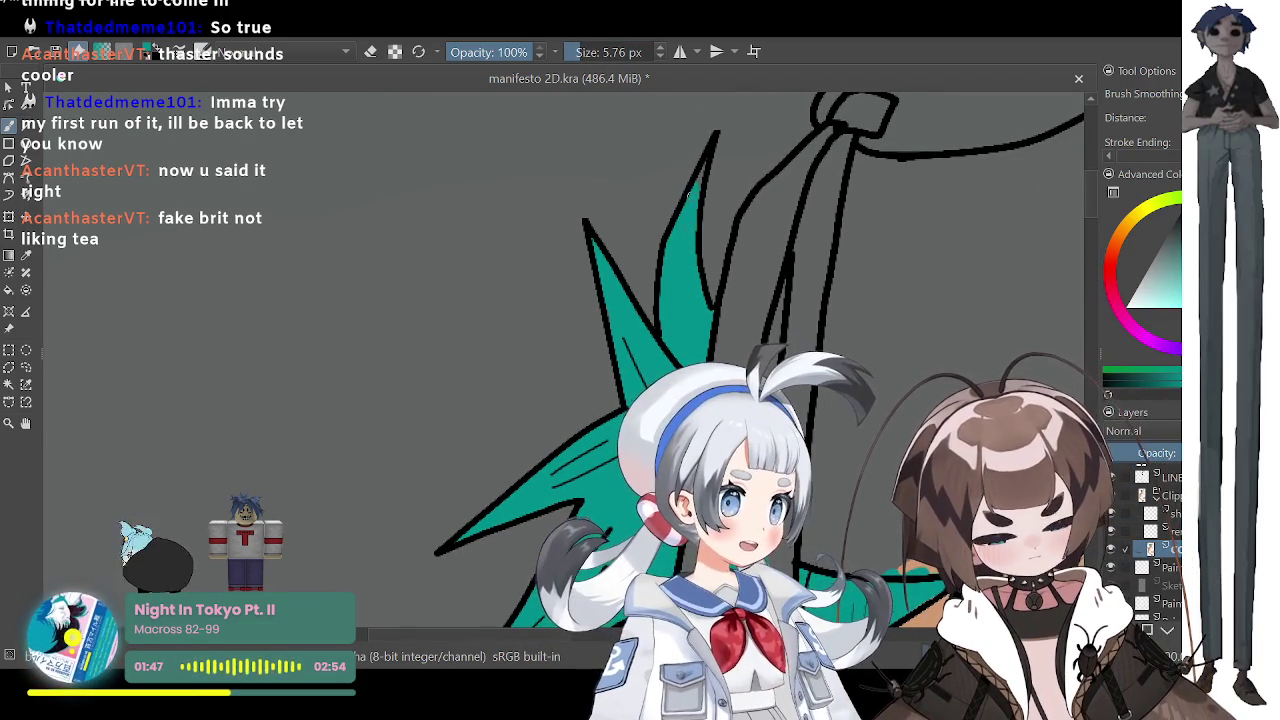
left_click_drag(697, 185, 706, 164)
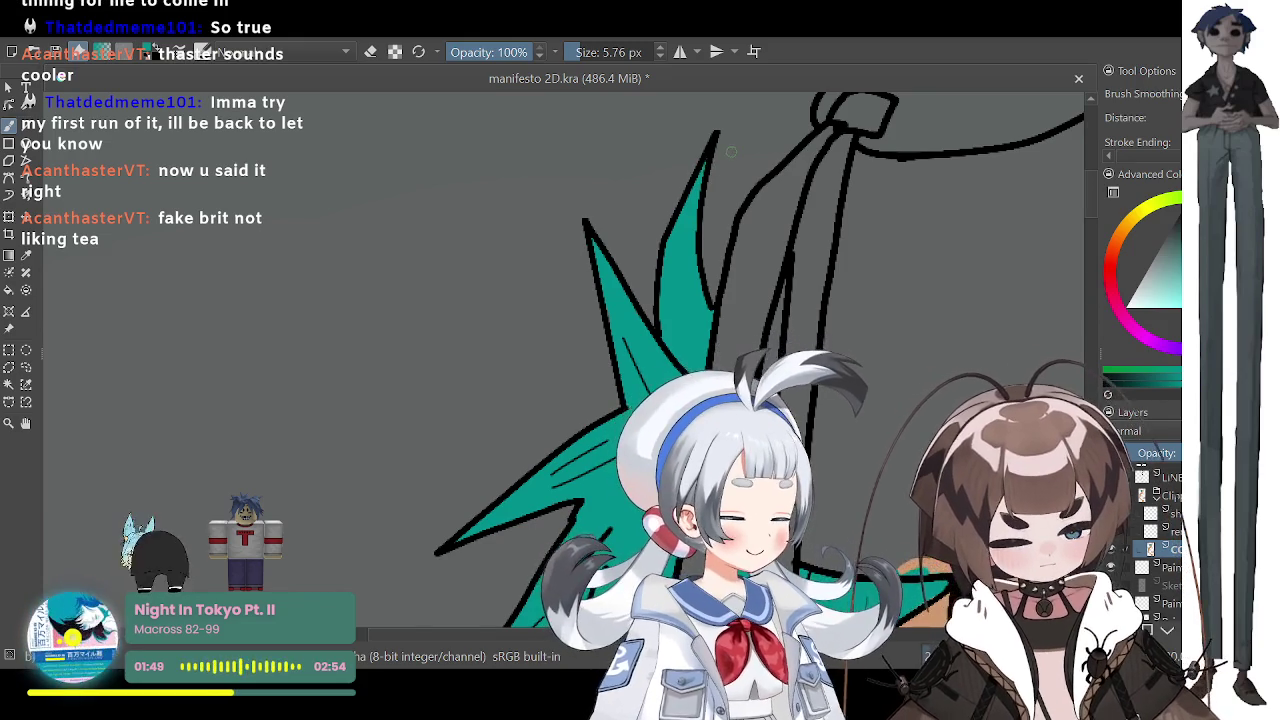
key("minus")
key("minus")
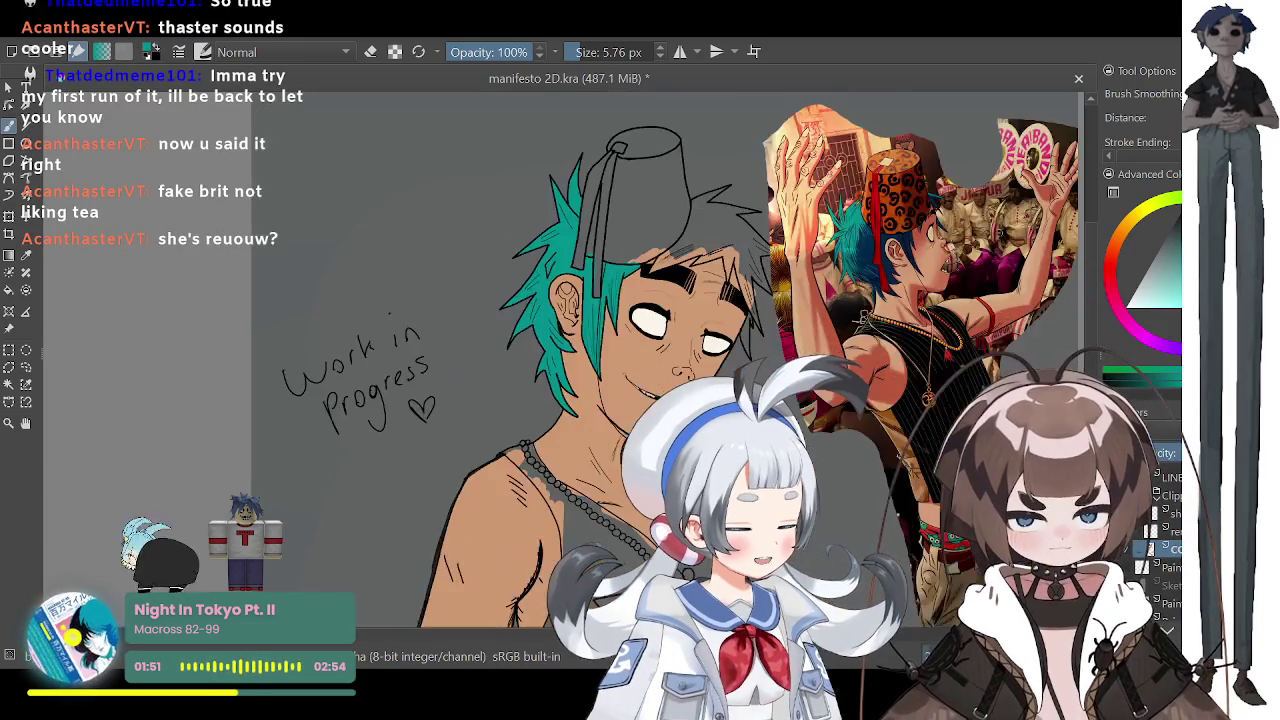
Step: Zoom into the brow and brush teal into the narrow hair wedge between the black outlines
scroll(652, 228, "up", 1)
scroll(652, 228, "up", 1)
scroll(652, 228, "up", 2)
scroll(652, 228, "down", 1)
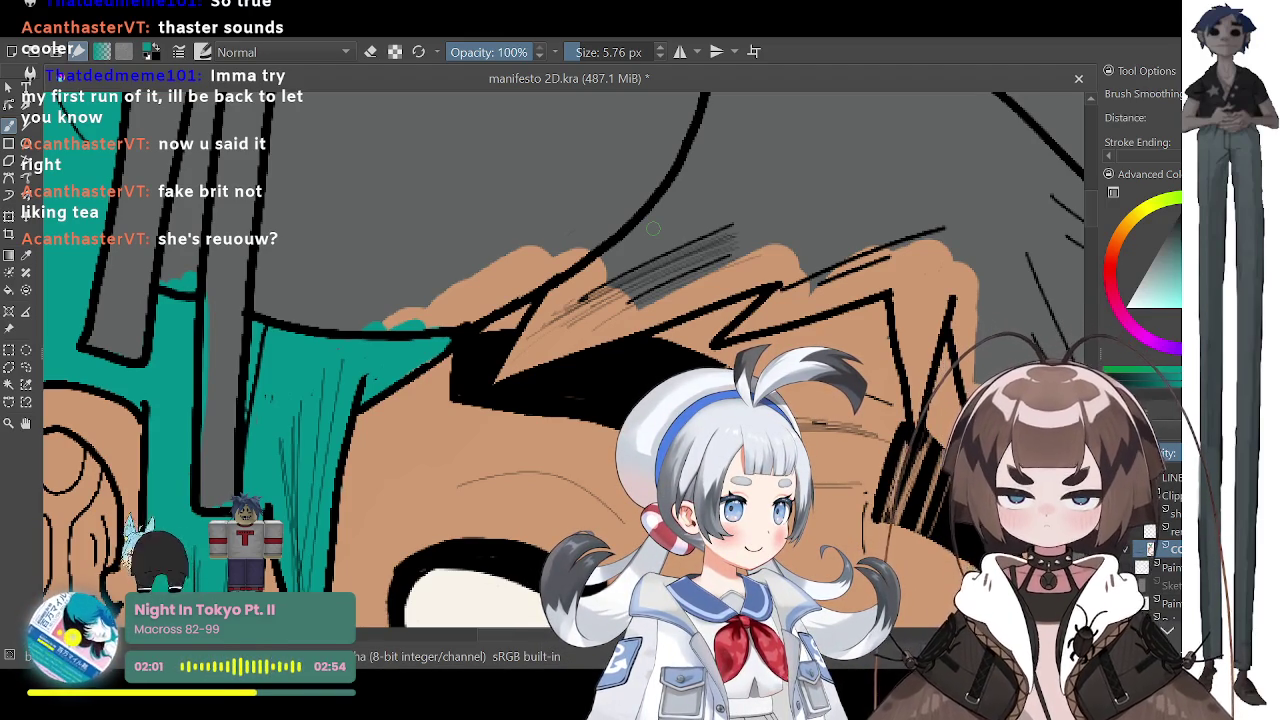
mouse_move(548, 294)
left_mouse_down()
mouse_move(520, 356)
mouse_move(556, 296)
left_mouse_up()
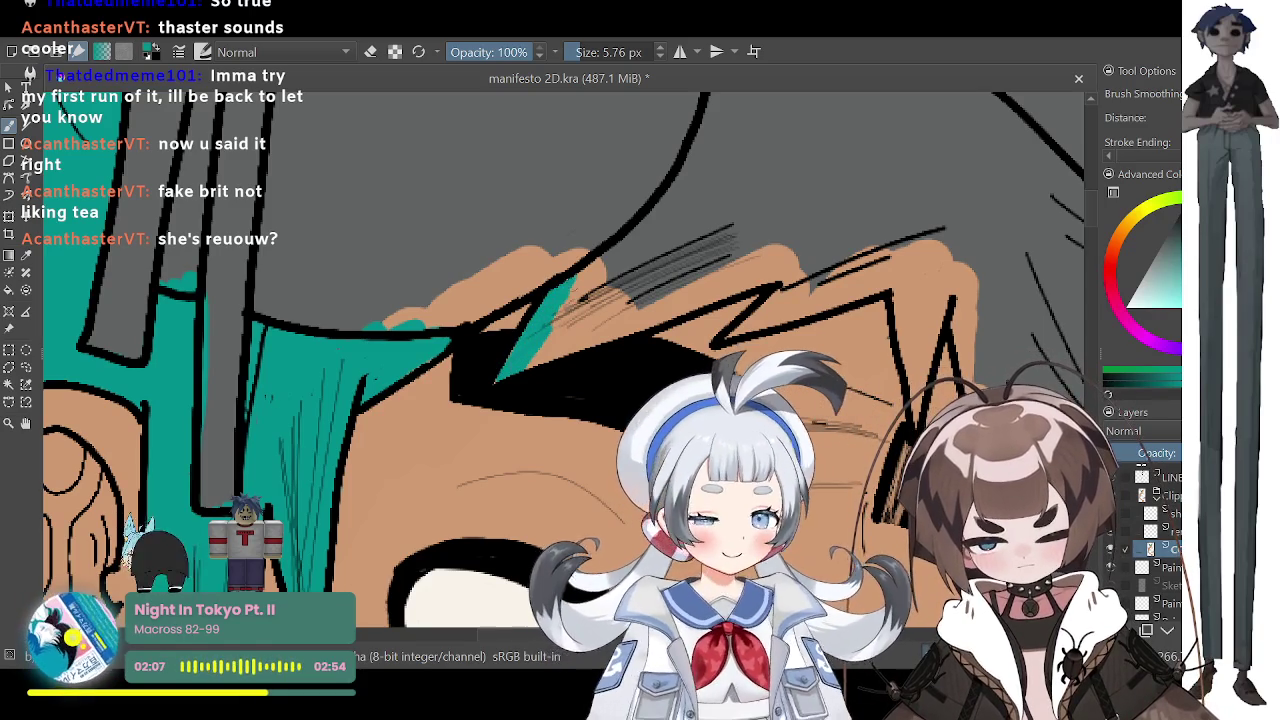
Step: Cover the hair wedge over the brow with broad teal strokes using an enlarged brush
left_click_drag(565, 300, 622, 245)
left_click_drag(582, 52, 584, 52)
mouse_move(545, 355)
left_mouse_down()
mouse_move(635, 285)
mouse_move(620, 315)
mouse_move(722, 278)
left_mouse_up()
mouse_move(640, 300)
left_mouse_down()
mouse_move(860, 232)
mouse_move(660, 270)
mouse_move(800, 210)
left_mouse_up()
mouse_move(590, 290)
left_mouse_down()
mouse_move(745, 190)
mouse_move(722, 132)
mouse_move(706, 172)
mouse_move(790, 120)
mouse_move(876, 190)
mouse_move(983, 175)
mouse_move(790, 285)
mouse_move(850, 292)
left_mouse_up()
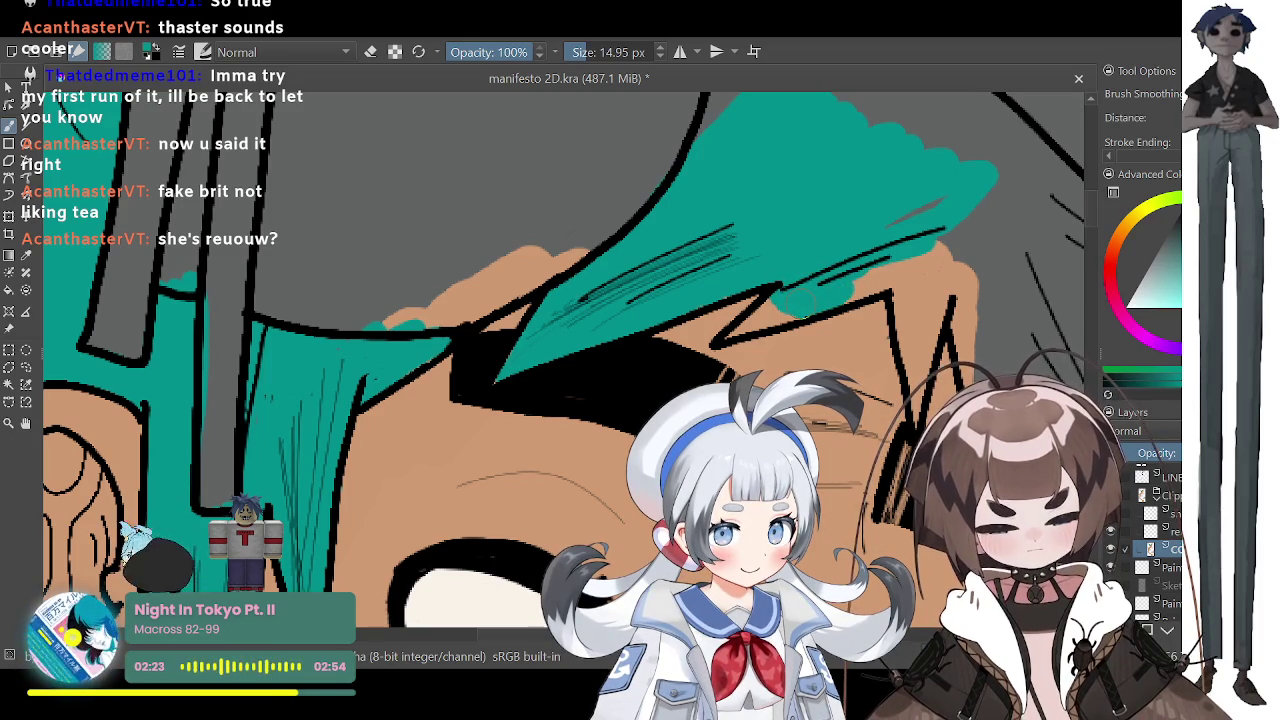
Step: Shrink the brush to 3.86 px and touch up the teal edge along the hair outline
left_click_drag(580, 52, 574, 52)
mouse_move(773, 311)
left_mouse_down()
mouse_move(752, 322)
mouse_move(838, 265)
left_mouse_up()
scroll(838, 262, "down", 3)
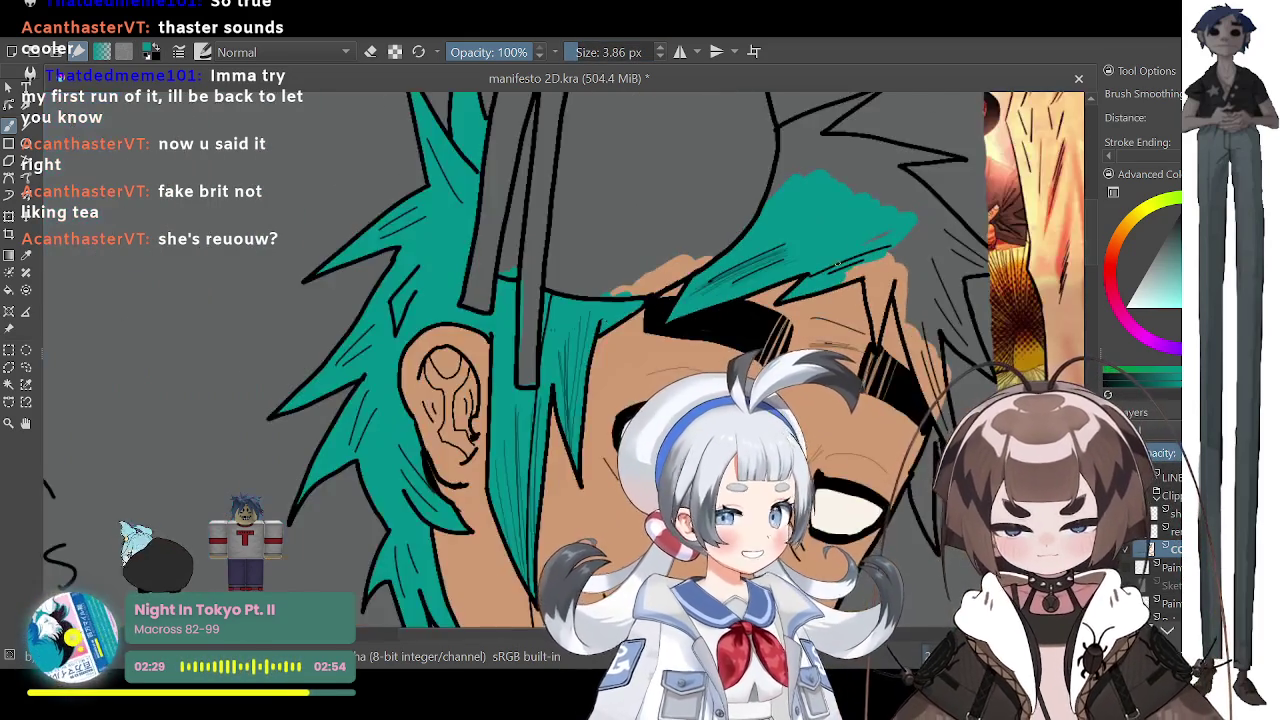
scroll(838, 262, "down", 2)
scroll(838, 262, "down", 1)
scroll(838, 262, "down", 1)
scroll(871, 388, "up", 1)
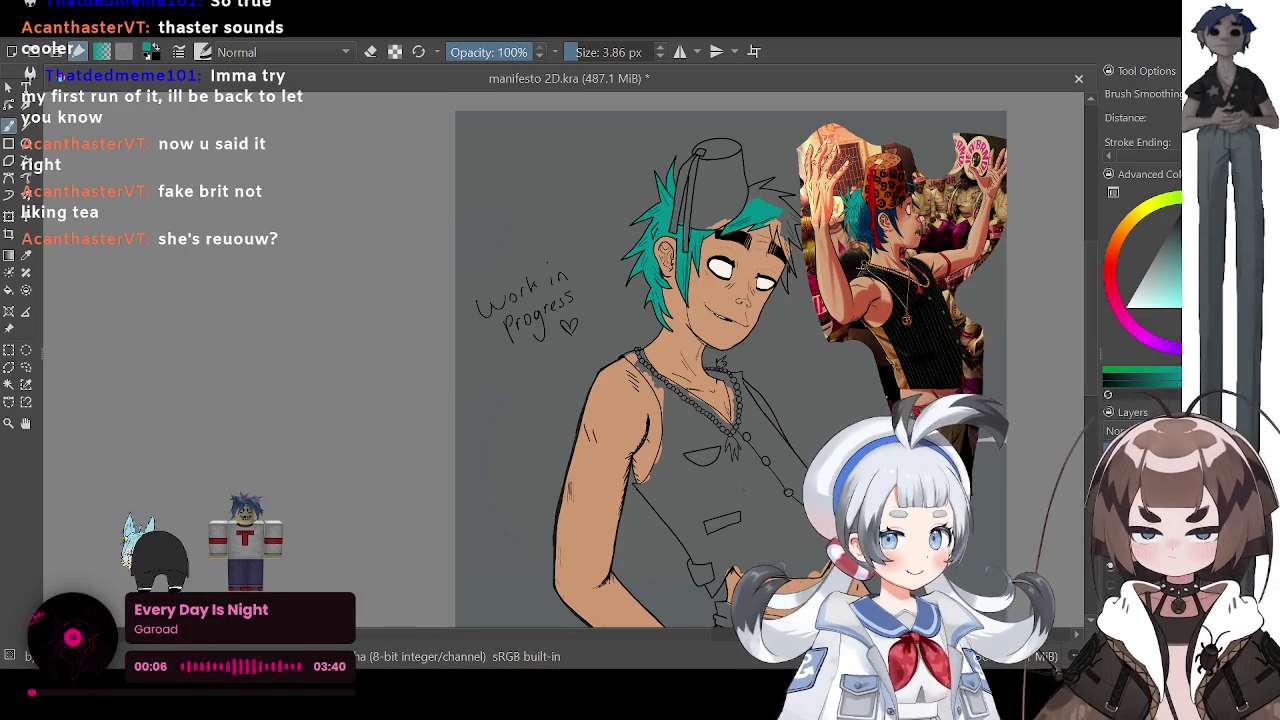
scroll(815, 222, "up", 2)
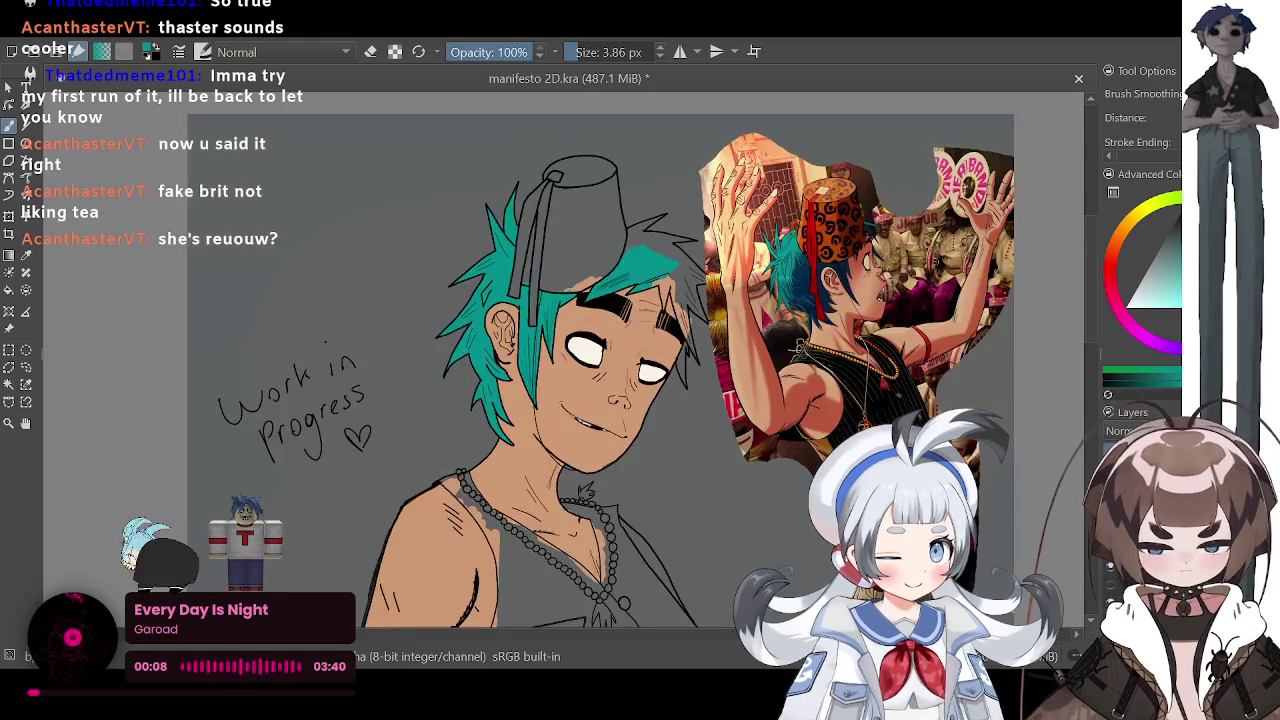
scroll(815, 222, "up", 1)
scroll(815, 222, "up", 1)
scroll(695, 341, "down", 1)
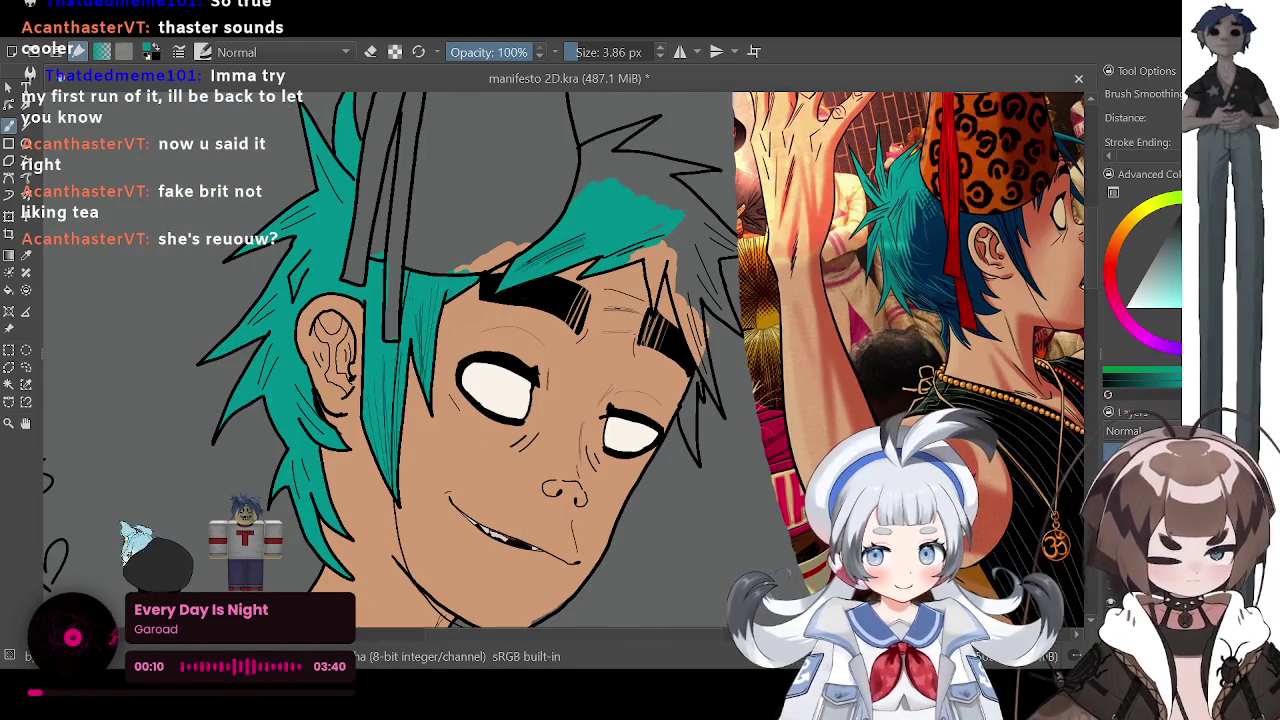
scroll(705, 285, "up", 1)
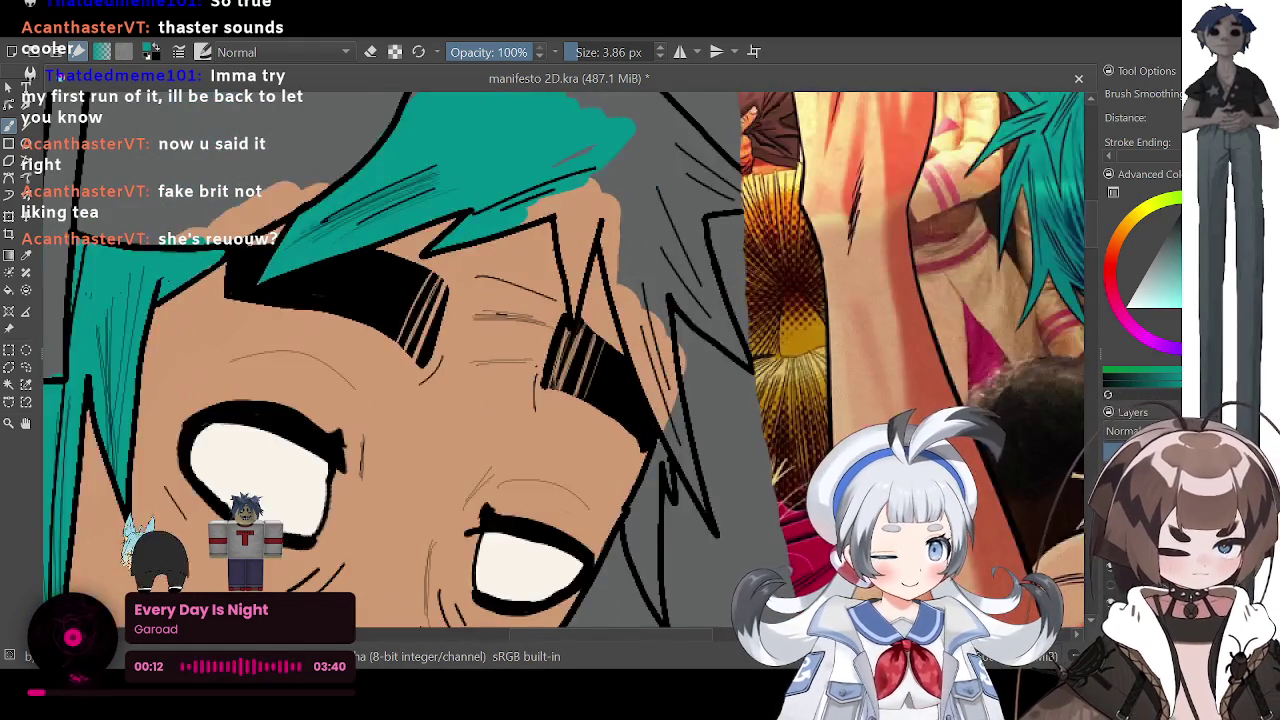
Step: Fill the grey gap in the hair above the brow with teal, finishing its point at 3.33 px
scroll(705, 285, "up", 1)
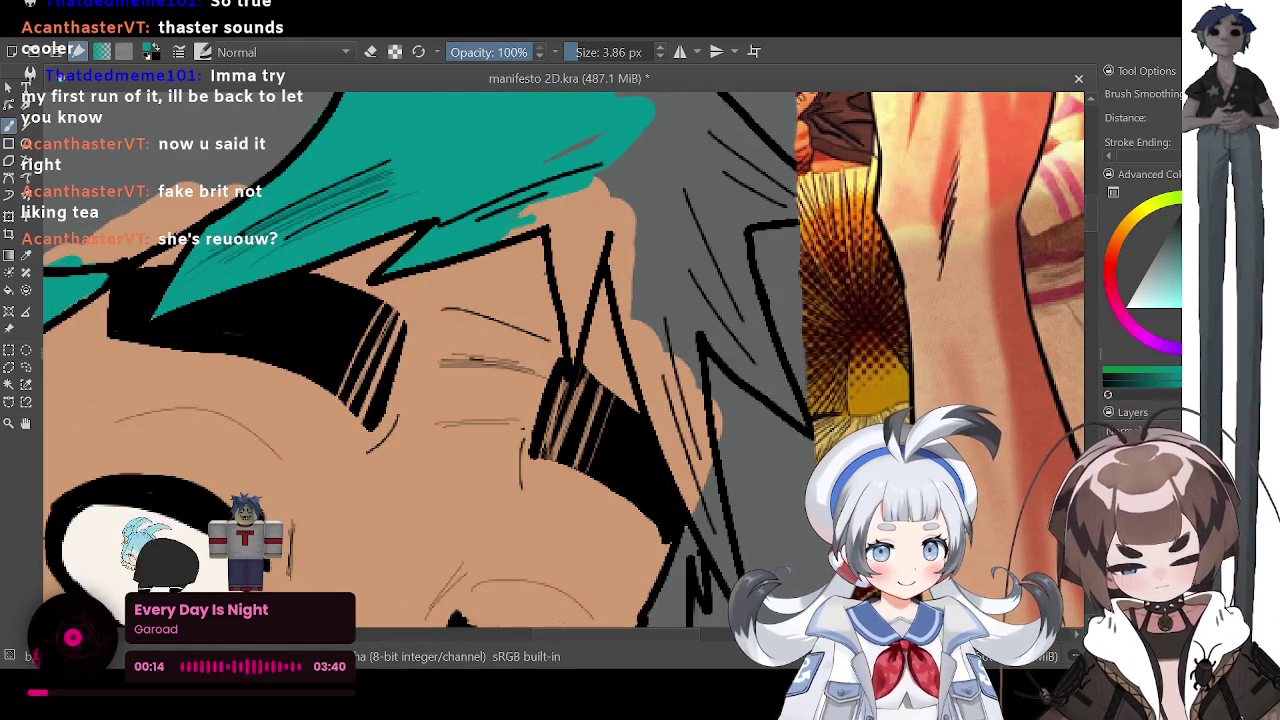
left_click_drag(550, 220, 626, 174)
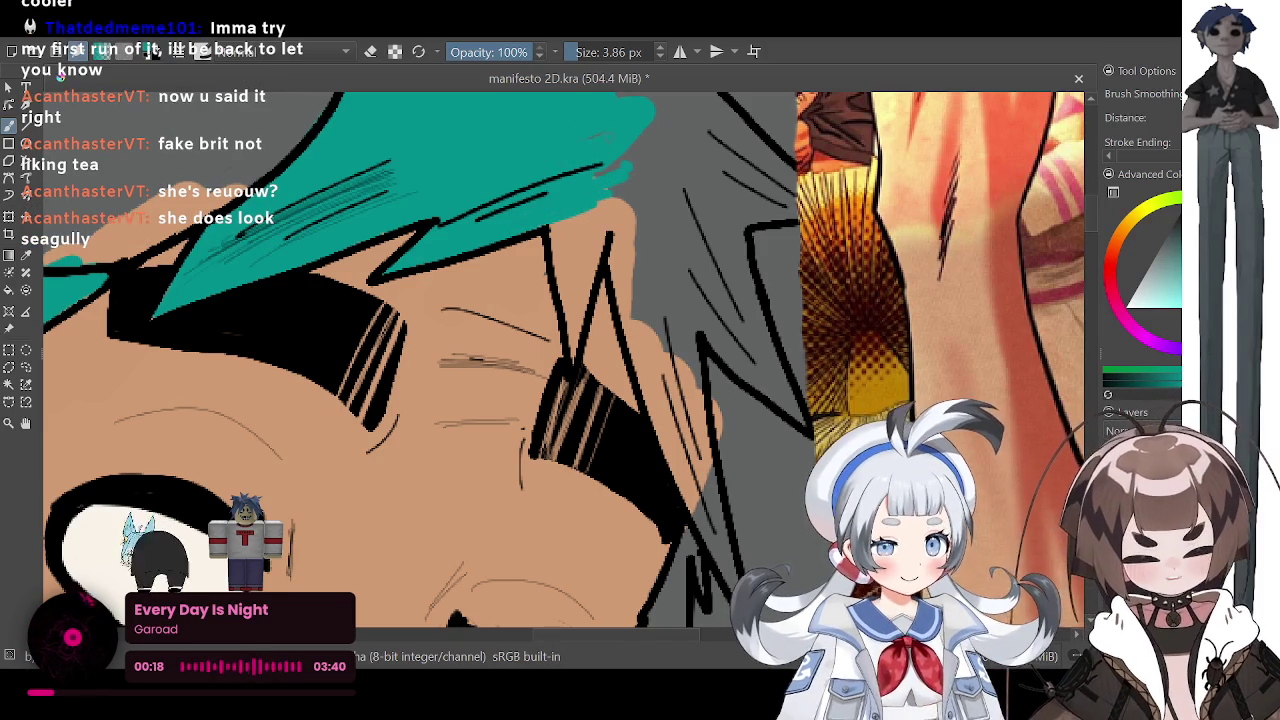
left_click_drag(565, 220, 556, 266)
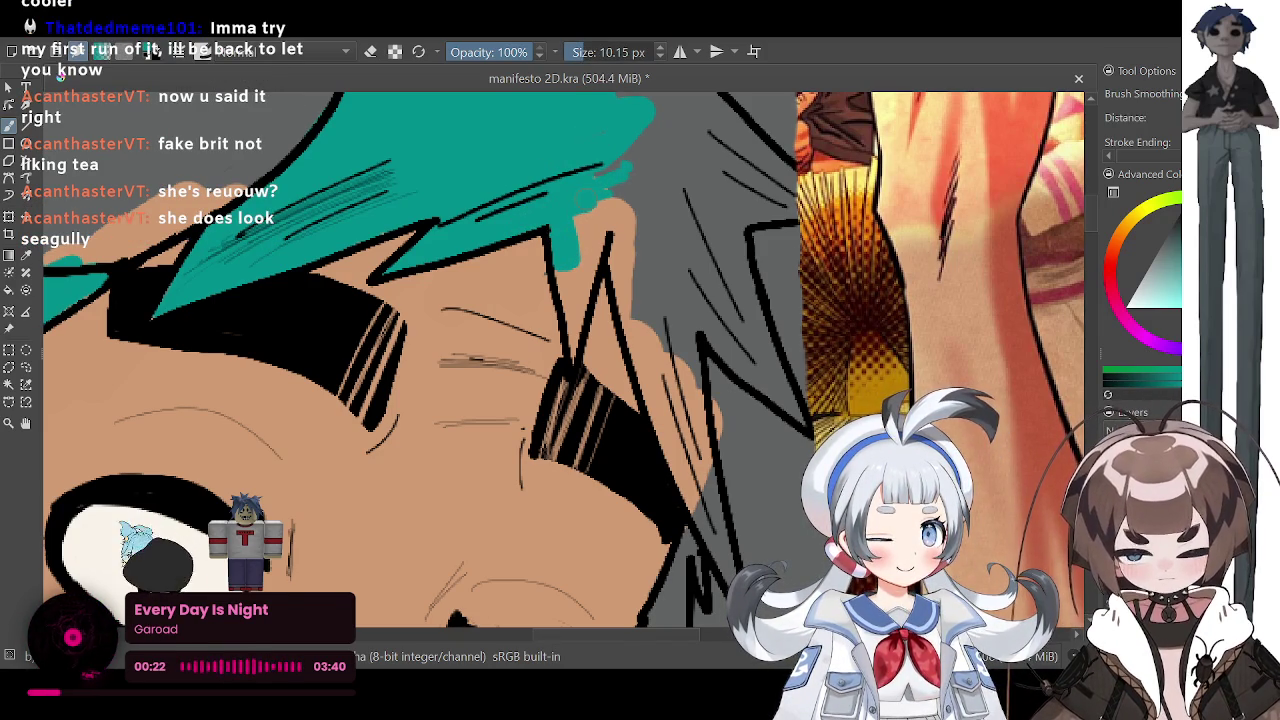
left_click_drag(565, 212, 590, 282)
left_click_drag(606, 200, 570, 338)
key("bracketleft")
key("bracketleft")
key("bracketleft")
key("bracketleft")
key("bracketleft")
left_click_drag(568, 336, 572, 356)
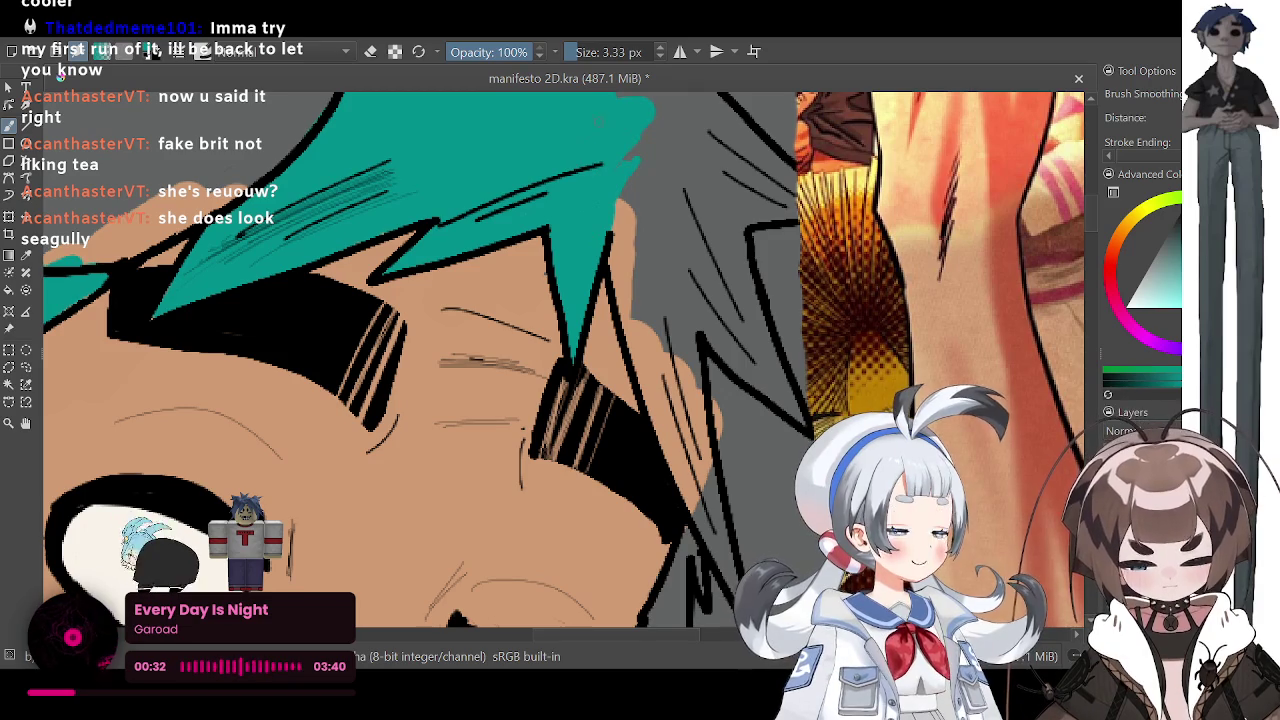
Step: At 6.50 px, paint the teal hair strand down over the skin beside the eye to its tip
key("bracketright")
key("bracketright")
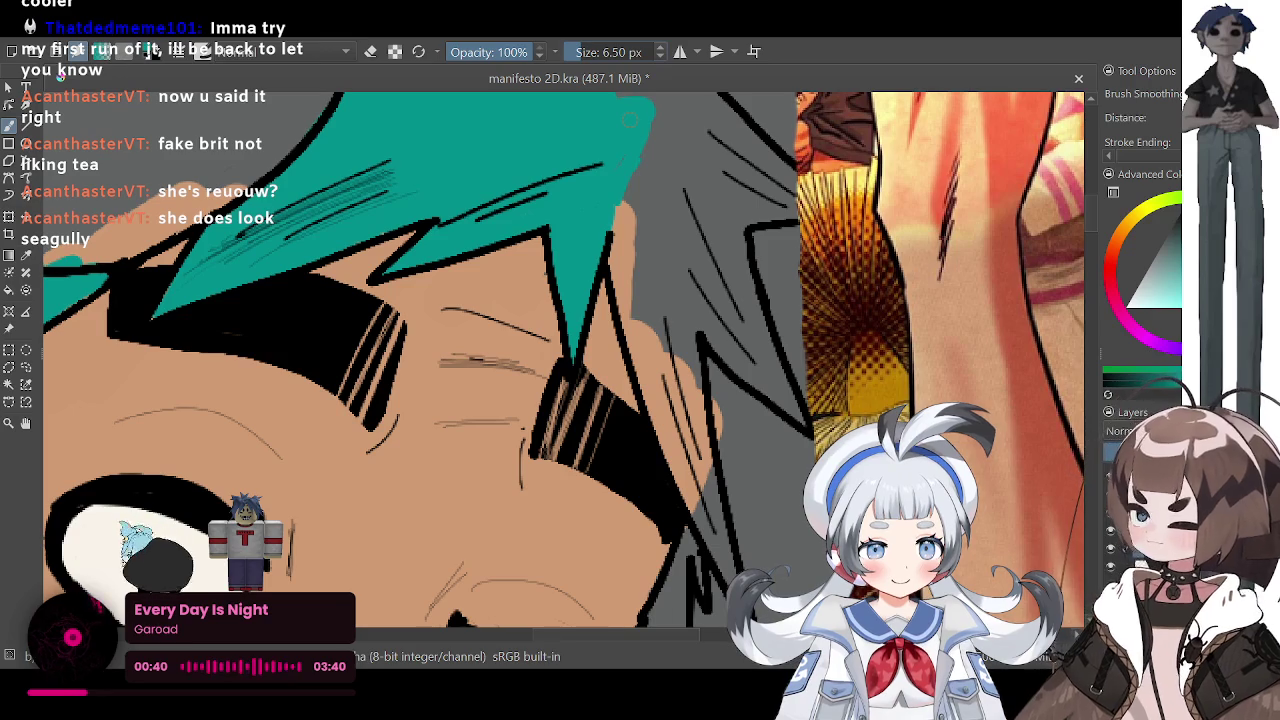
mouse_move(622, 248)
left_mouse_down()
mouse_move(628, 300)
mouse_move(606, 256)
left_mouse_up()
left_click_drag(628, 210, 650, 290)
left_click_drag(640, 160, 685, 370)
left_click_drag(670, 220, 700, 405)
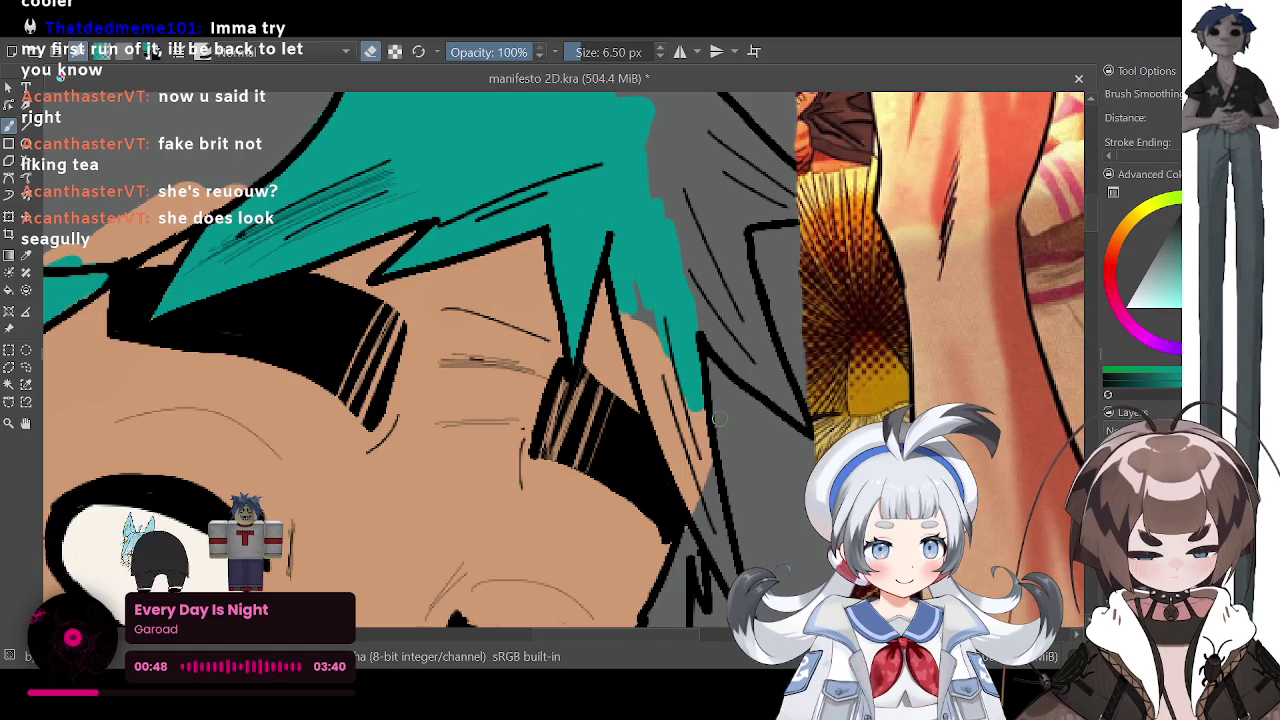
left_click_drag(630, 315, 648, 398)
left_click_drag(640, 290, 675, 425)
mouse_move(666, 356)
left_mouse_down()
mouse_move(712, 478)
mouse_move(700, 490)
left_mouse_up()
left_click_drag(670, 410, 690, 492)
mouse_move(645, 392)
left_mouse_down()
mouse_move(675, 486)
mouse_move(718, 546)
left_mouse_up()
left_click_drag(706, 490, 722, 545)
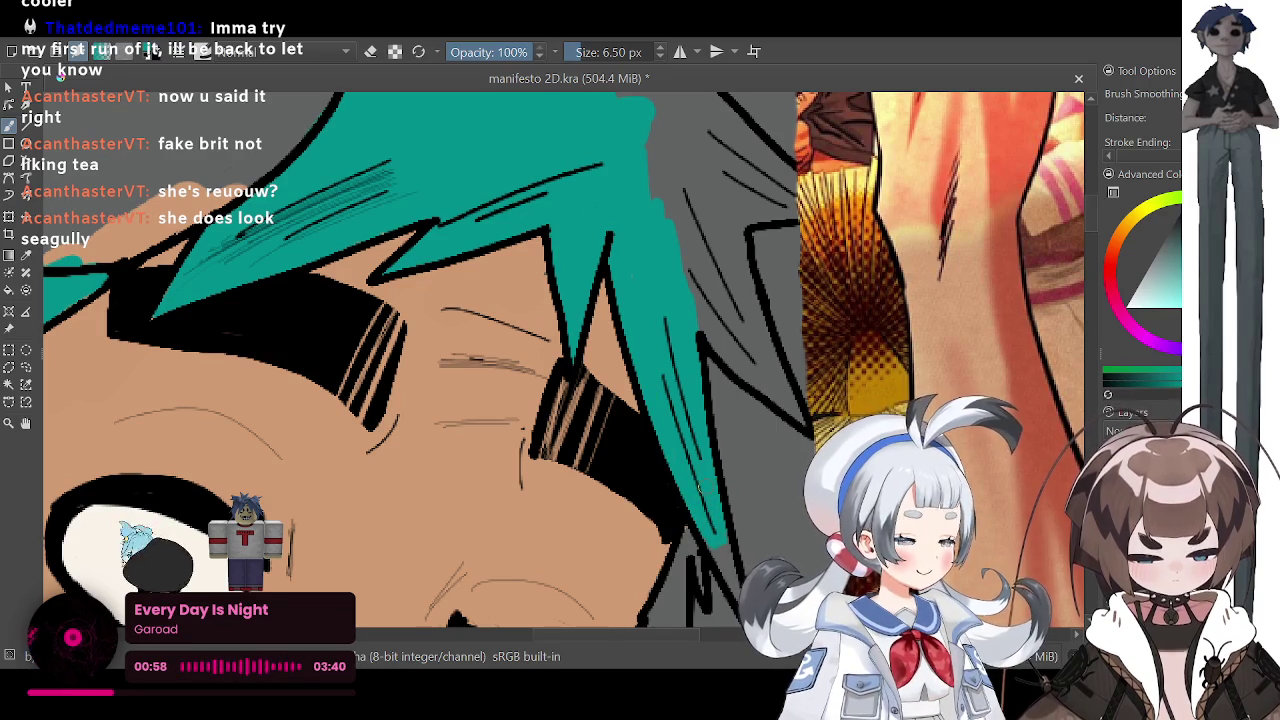
scroll(698, 487, "down", 3)
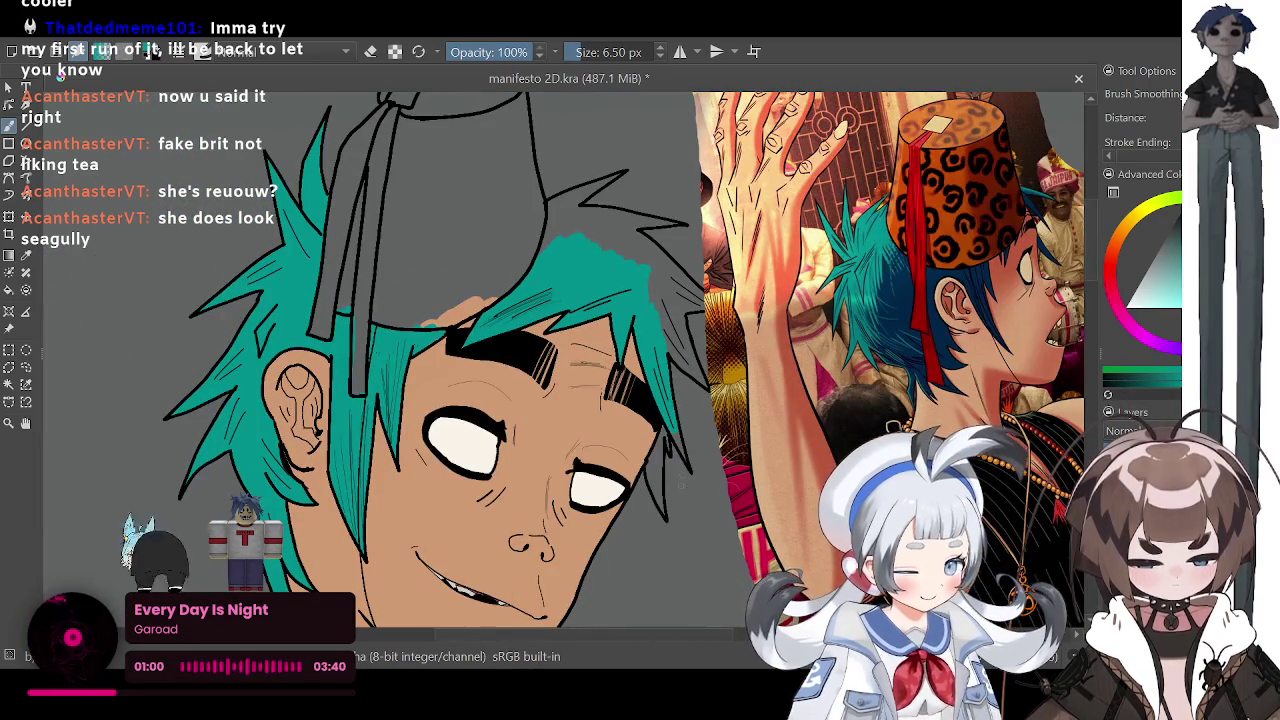
Step: Extend and thicken the teal hair strand with a 5.07 px brush, covering the dark gap inside it
scroll(678, 497, "up", 2)
scroll(679, 503, "up", 1)
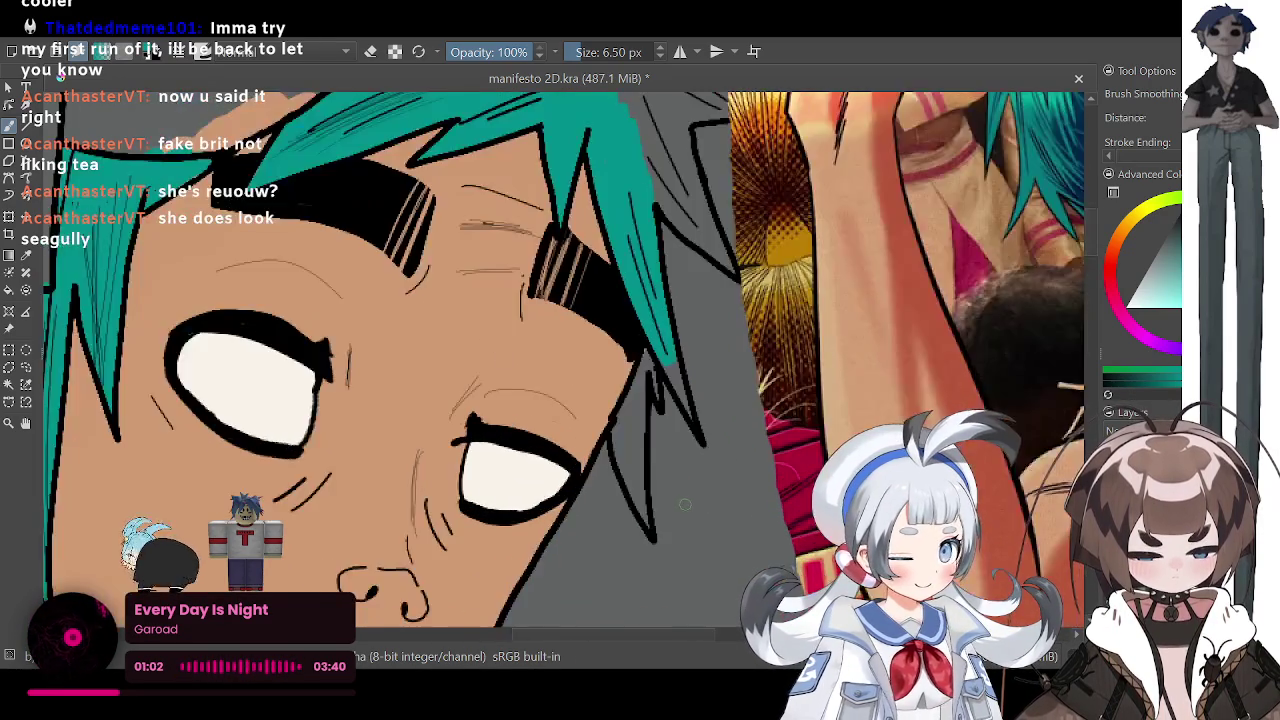
scroll(677, 505, "up", 1)
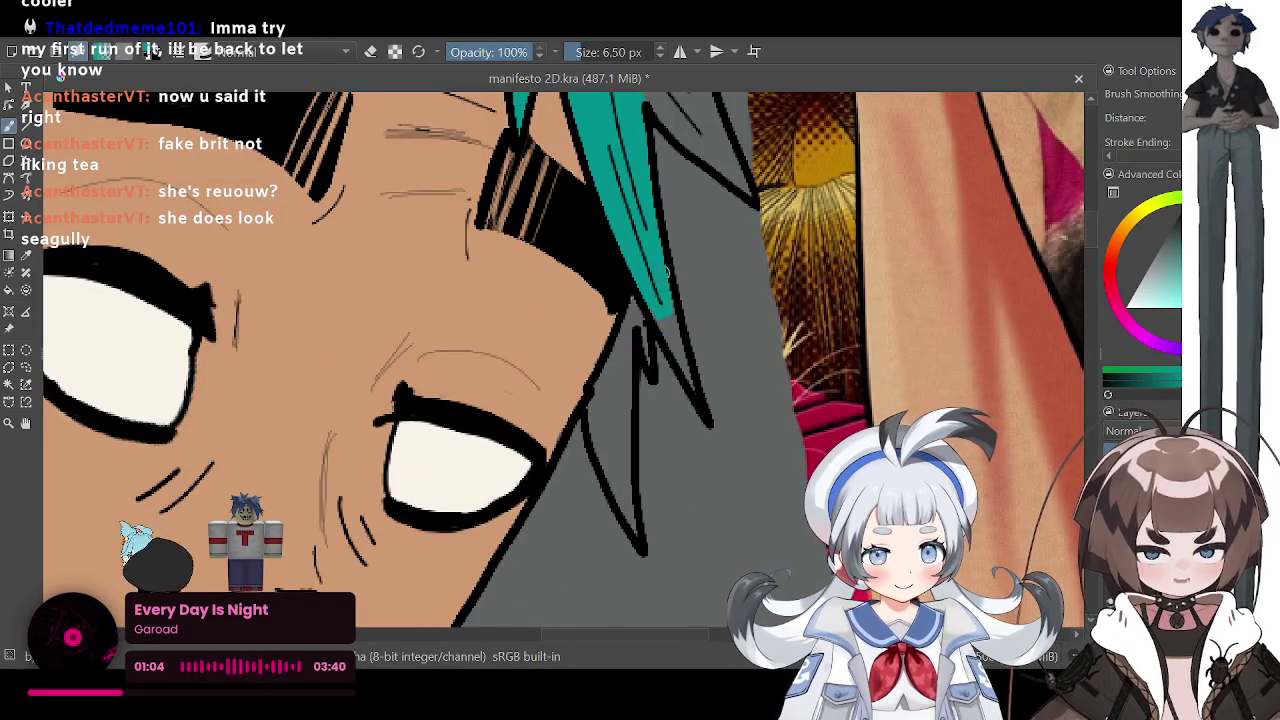
left_click_drag(658, 312, 694, 388)
key("bracketleft")
key("bracketleft")
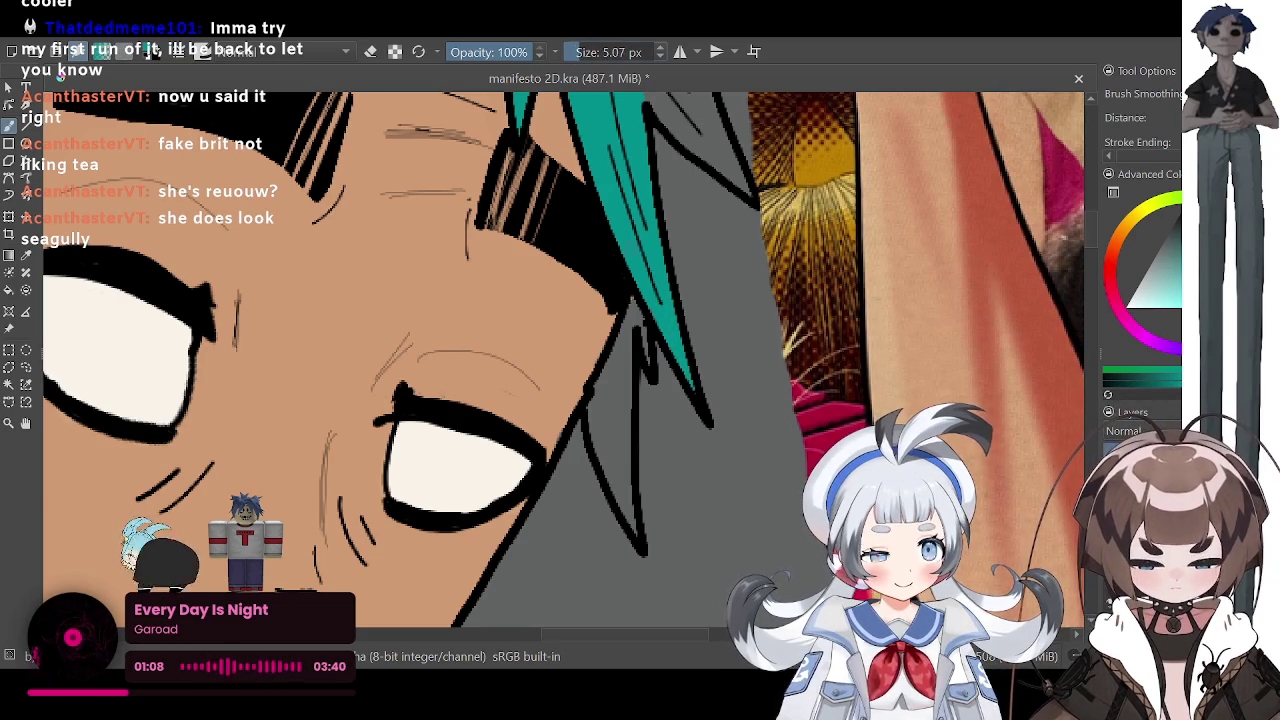
mouse_move(612, 362)
left_mouse_down()
mouse_move(590, 408)
mouse_move(638, 540)
left_mouse_up()
left_click_drag(612, 418, 626, 498)
left_click_drag(608, 388, 630, 484)
left_click_drag(618, 366, 620, 402)
left_click_drag(626, 336, 630, 432)
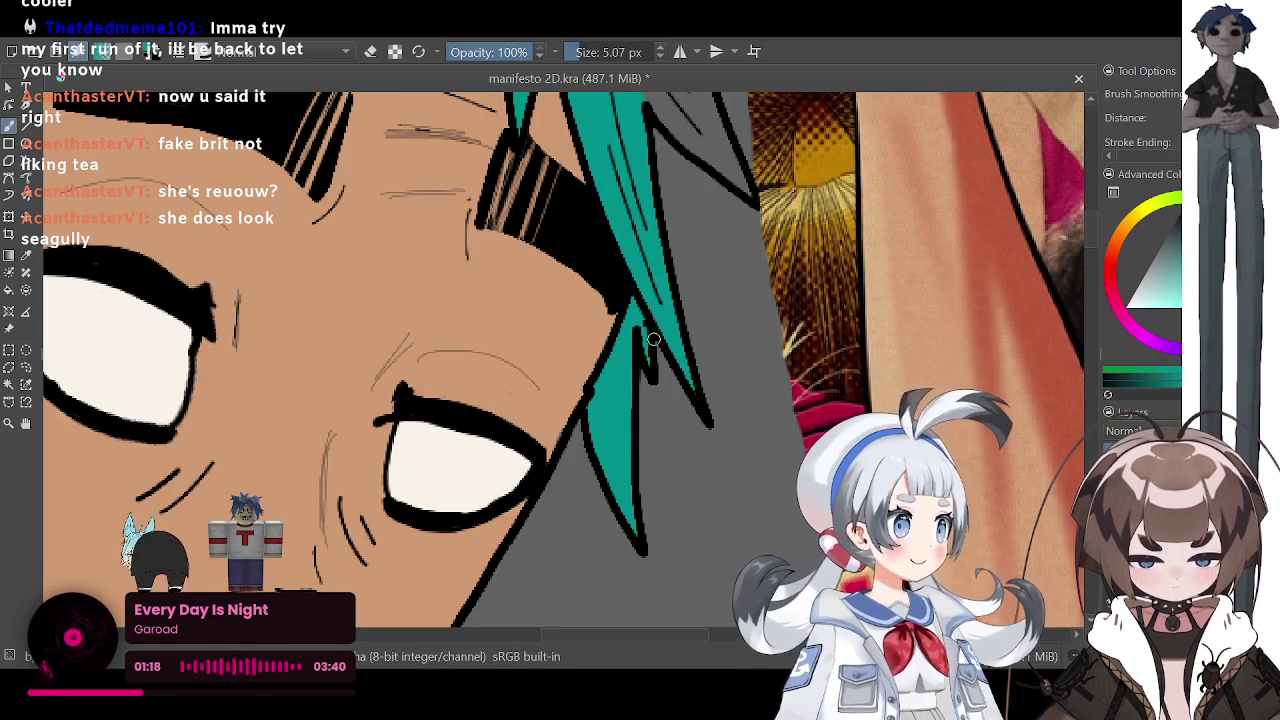
Step: Zoom out and, with a 21.06 px brush, fill the grey hair under the hat near the crown teal
key("minus")
key("minus")
key("minus")
key("minus")
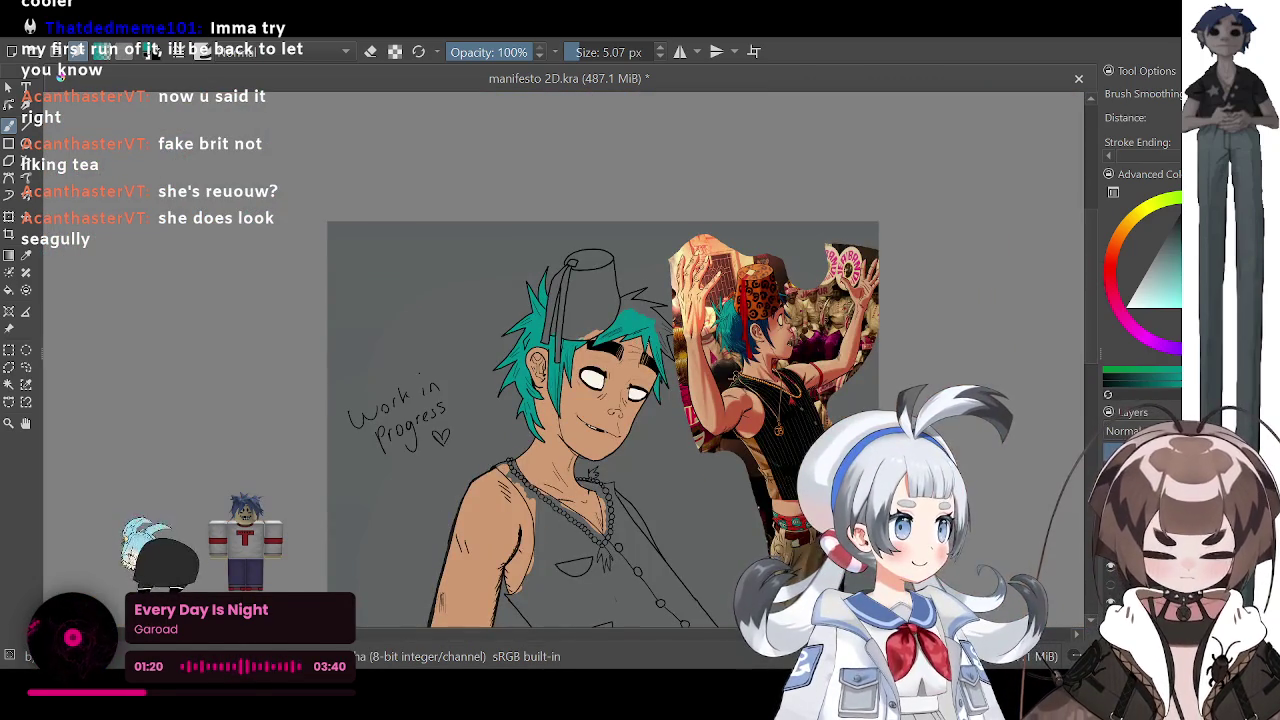
scroll(611, 317, "up", 1)
scroll(611, 317, "up", 2)
scroll(611, 317, "up", 2)
scroll(611, 317, "up", 2)
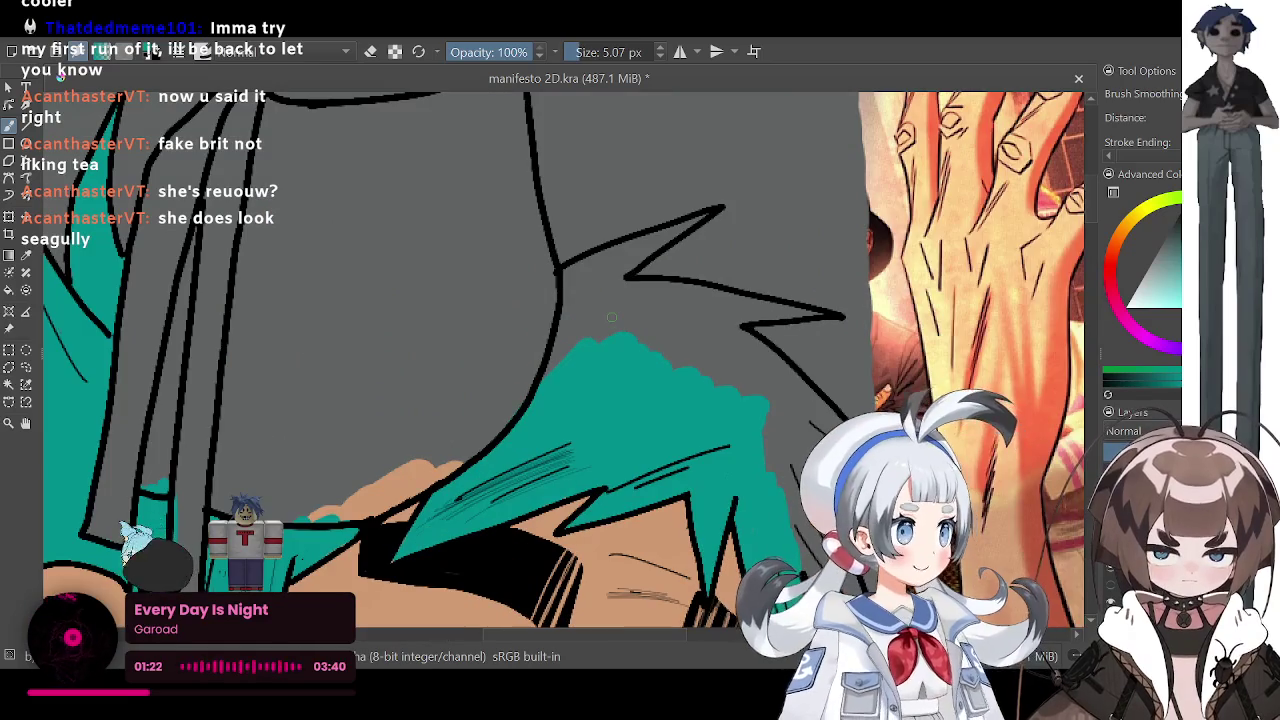
left_click(583, 52)
left_click_drag(552, 378, 576, 282)
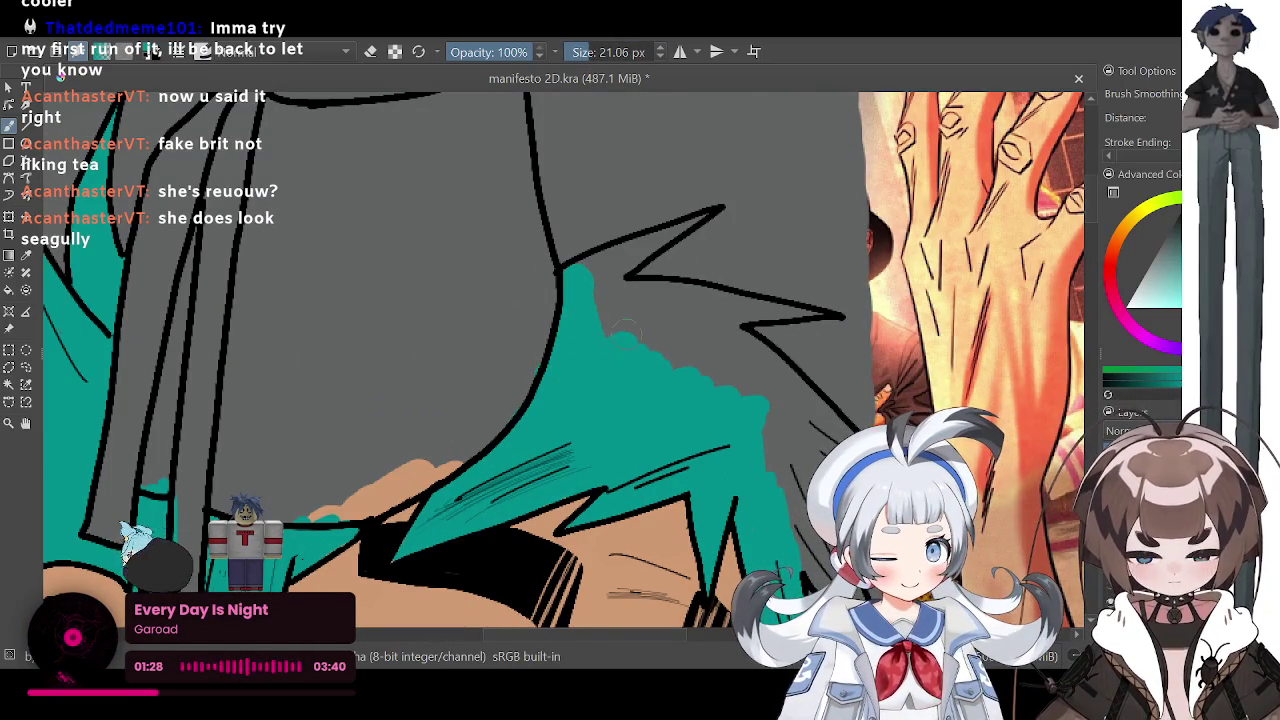
left_click_drag(590, 340, 775, 395)
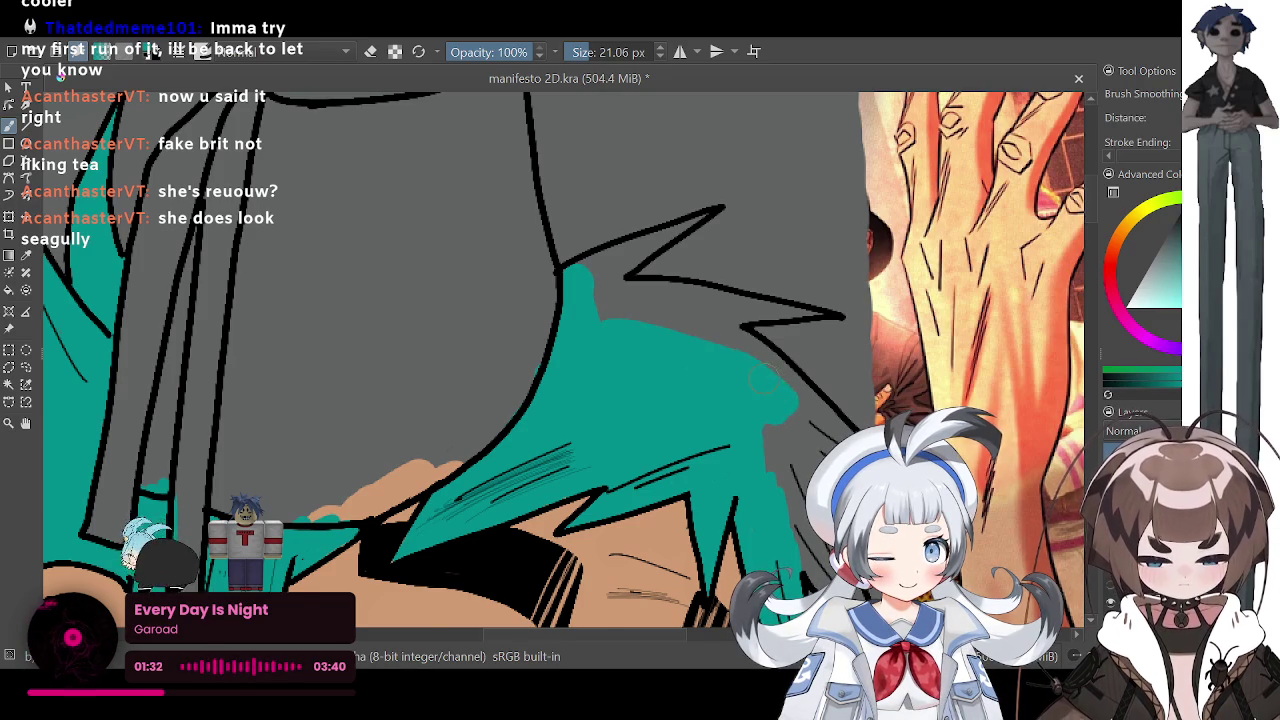
scroll(762, 378, "down", 3)
scroll(762, 378, "down", 3)
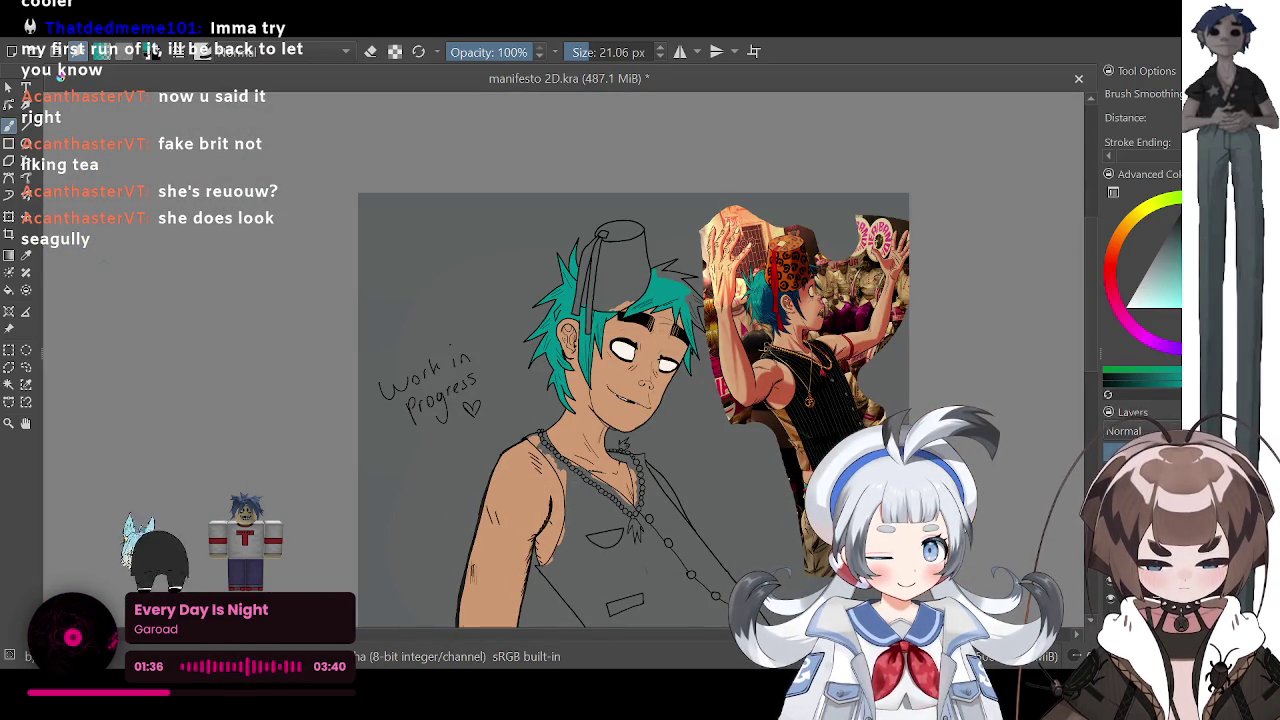
Step: Nudge the reference image slightly to the right with the Transform tool
left_click(9, 216)
left_click_drag(729, 334, 775, 345)
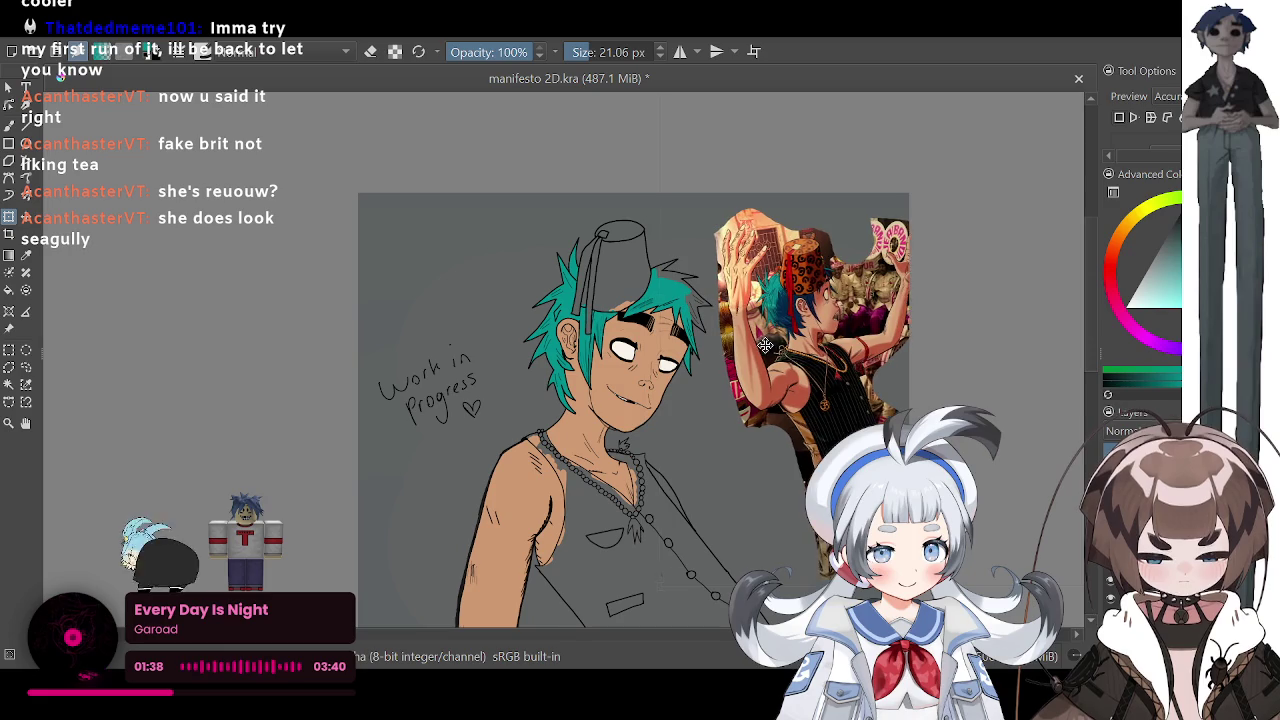
left_click(9, 143)
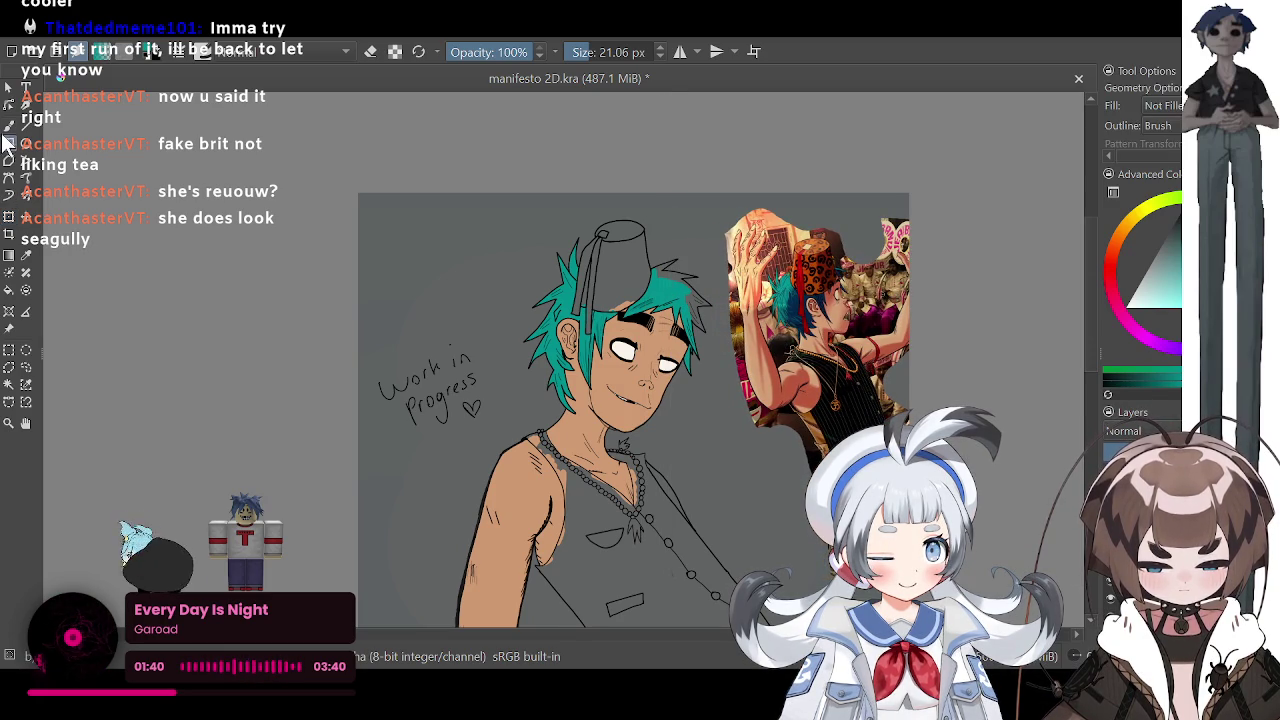
scroll(577, 336, "up", 1)
scroll(577, 336, "up", 2)
scroll(578, 307, "up", 1)
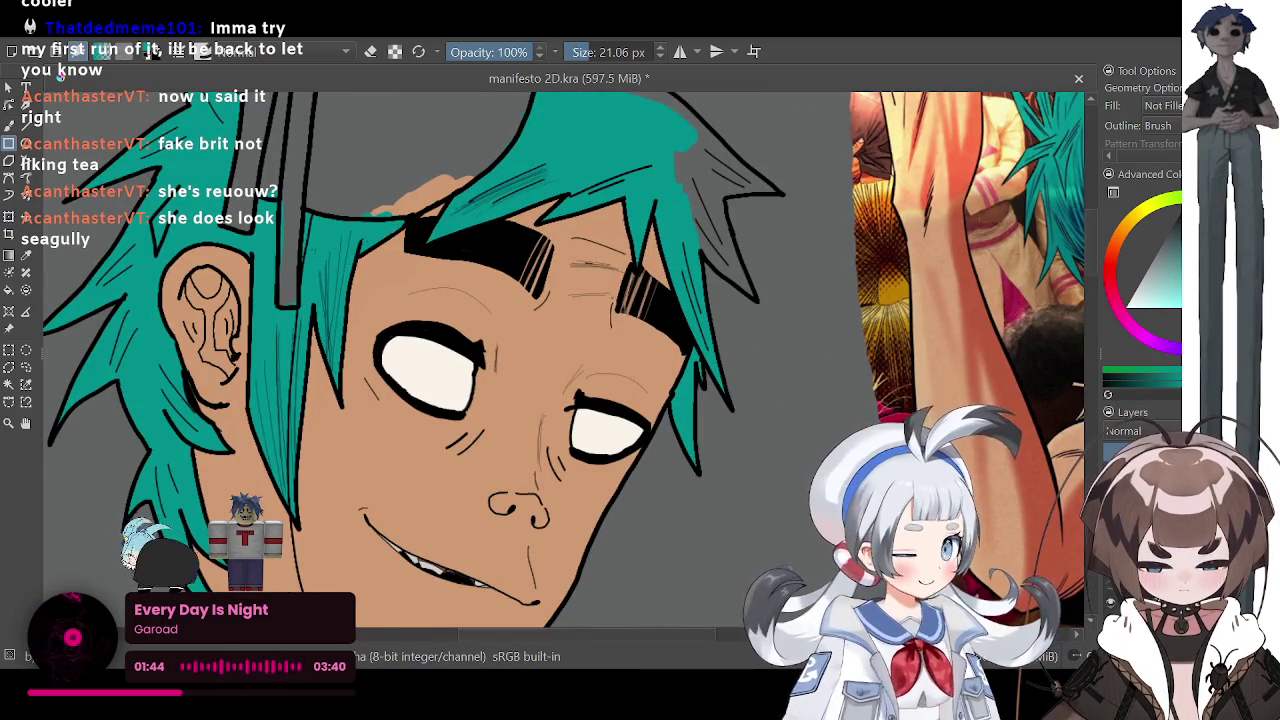
scroll(534, 340, "down", 2)
scroll(534, 340, "up", 2)
scroll(534, 340, "up", 1)
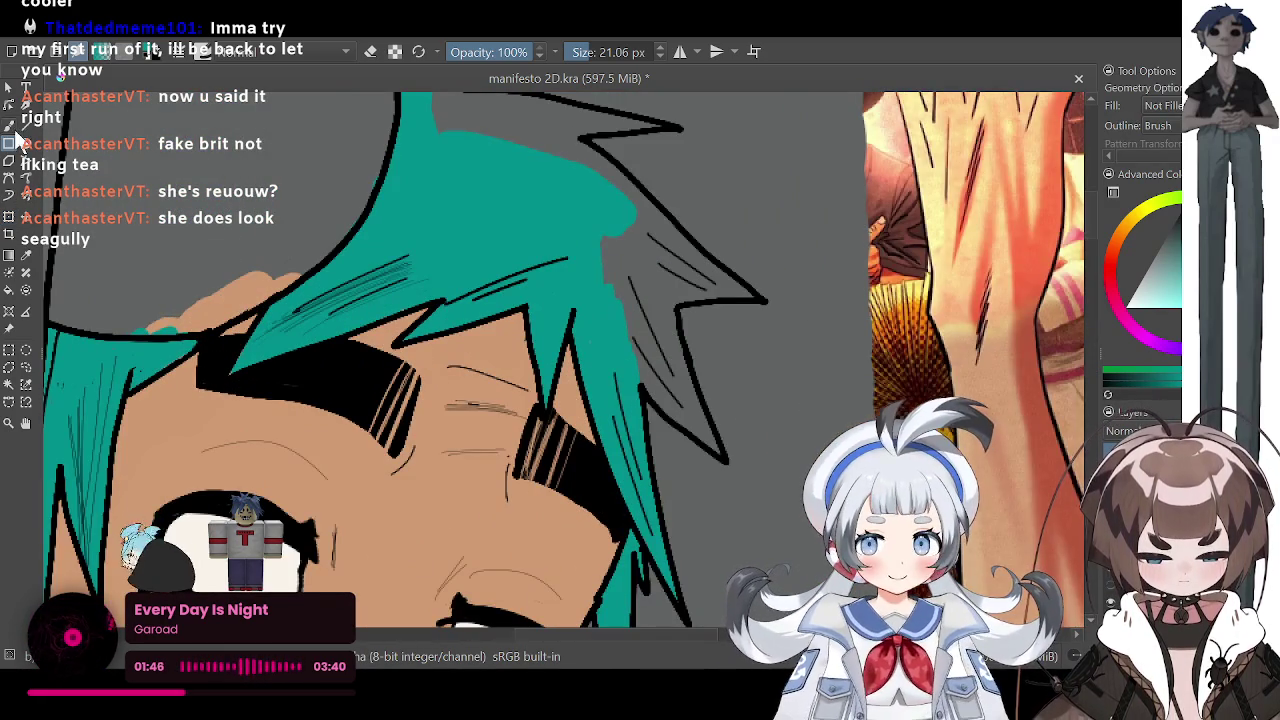
Step: With the Freehand Brush, fill the grey gaps in the hair spike teal at 24.66 and 13.63 px
left_click(8, 126)
mouse_move(610, 320)
left_mouse_down()
mouse_move(625, 240)
mouse_move(655, 345)
left_mouse_up()
left_click_drag(655, 265, 676, 355)
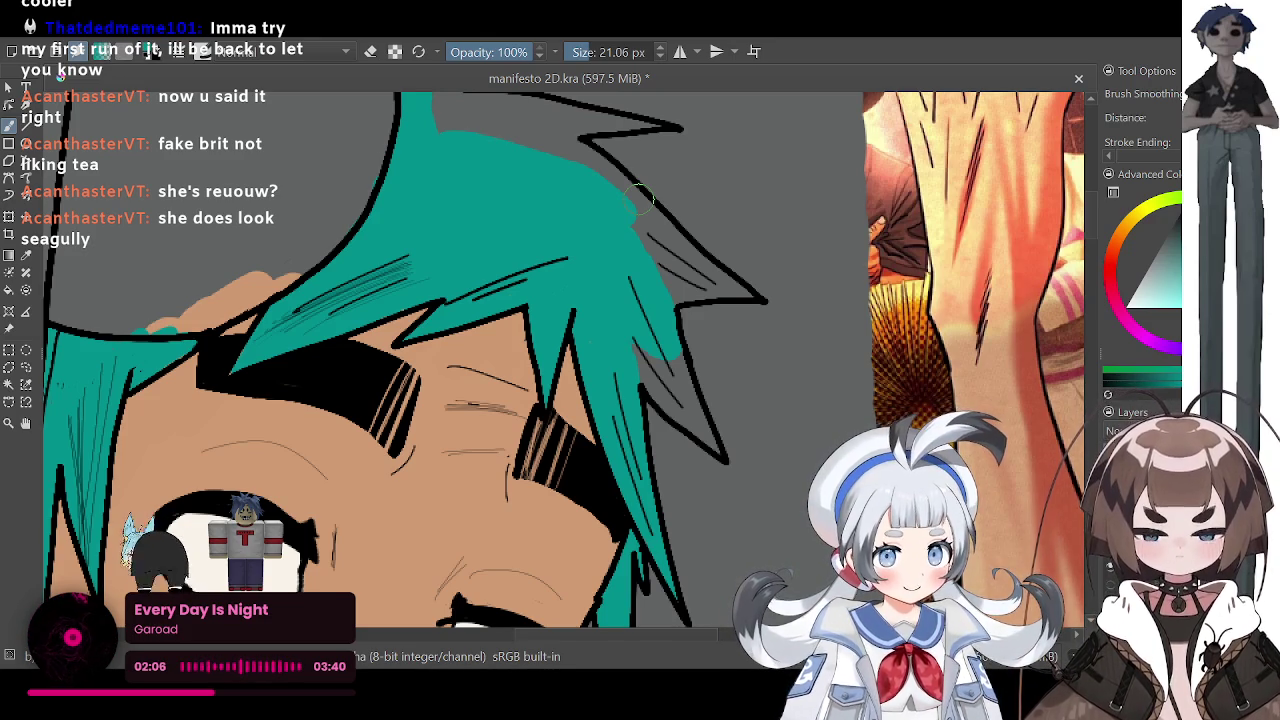
left_click_drag(592, 52, 604, 52)
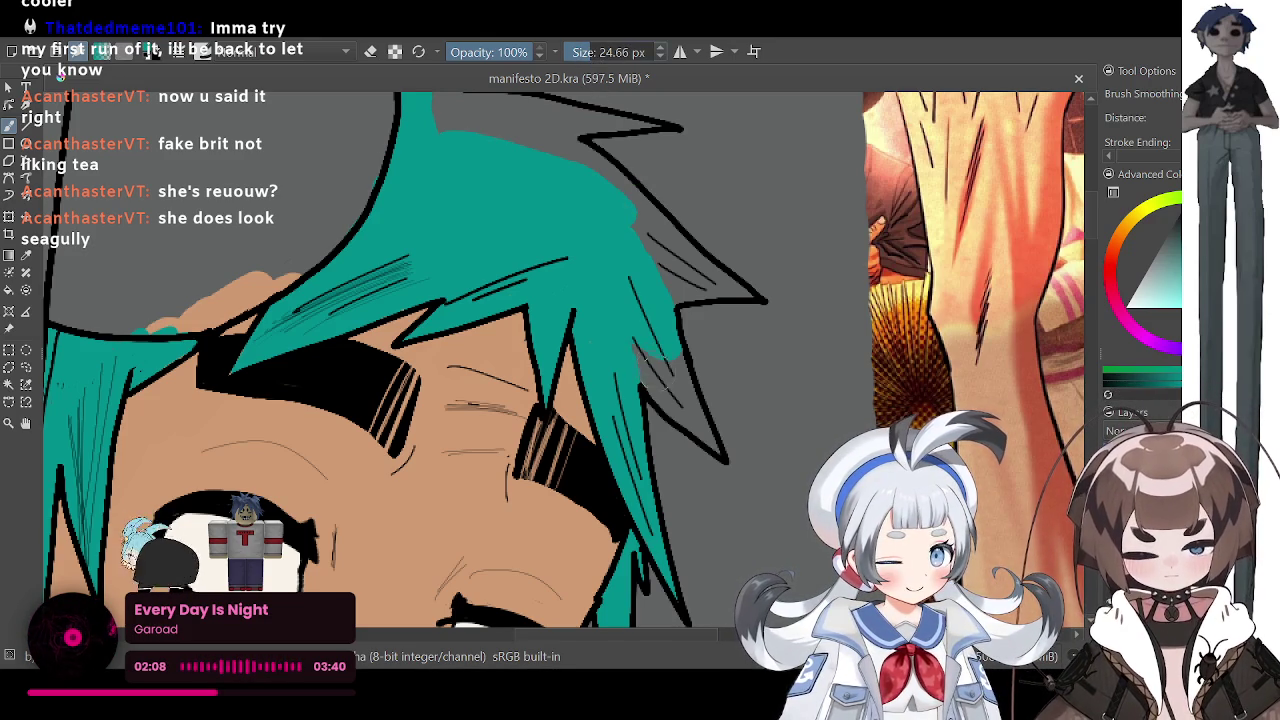
left_click_drag(640, 345, 660, 372)
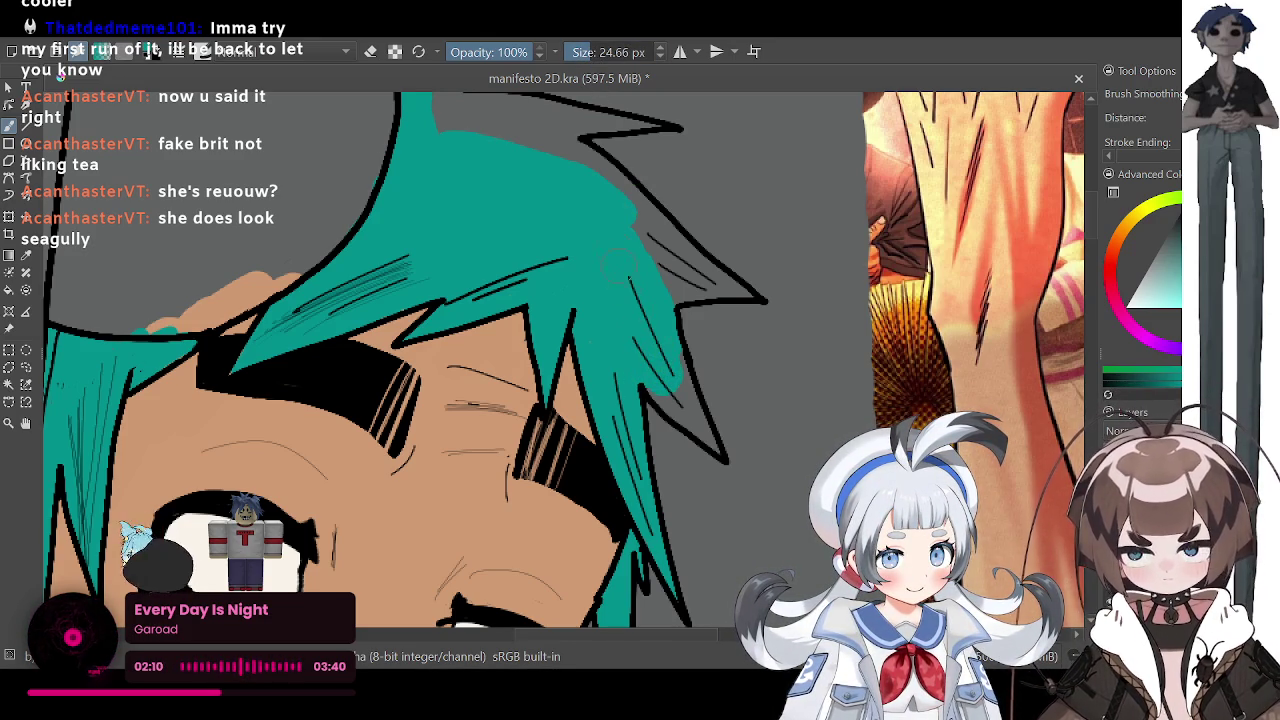
left_click_drag(590, 52, 568, 52)
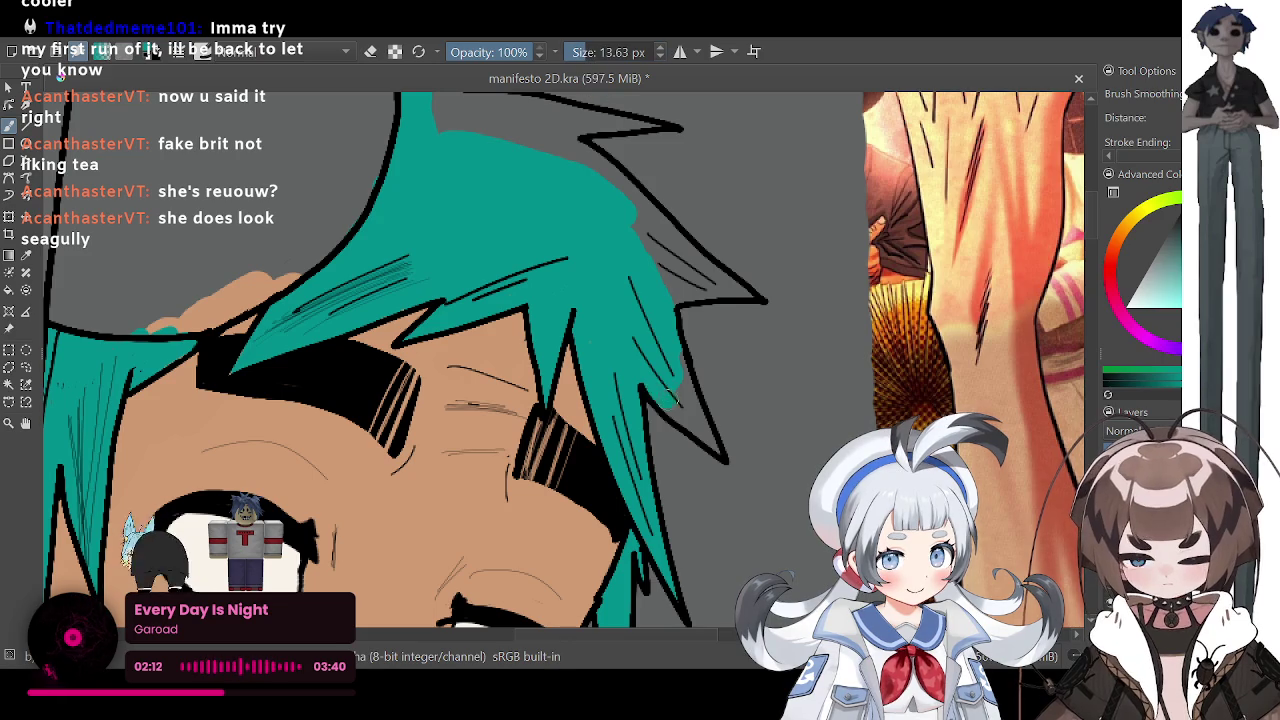
left_click_drag(682, 390, 690, 410)
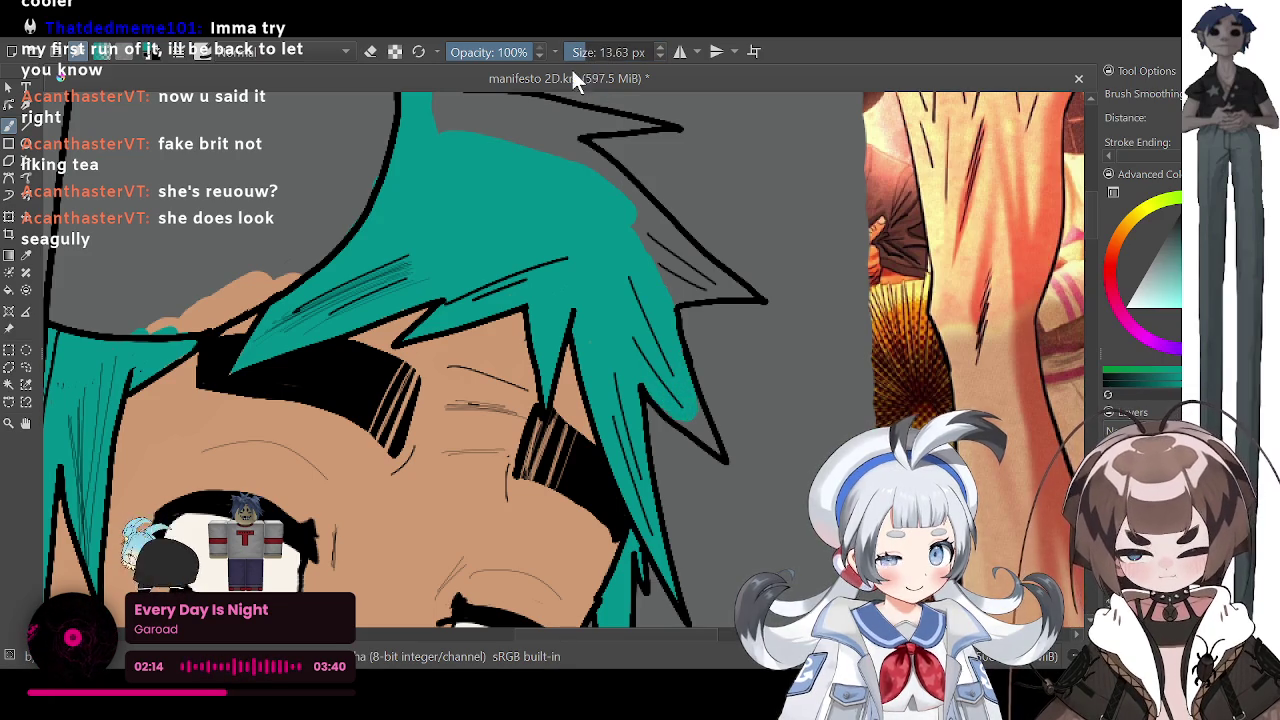
Step: Touch up small grey gaps at the hair edges and spike tips, ending with the brush at 8.19 px
left_click_drag(578, 52, 568, 52)
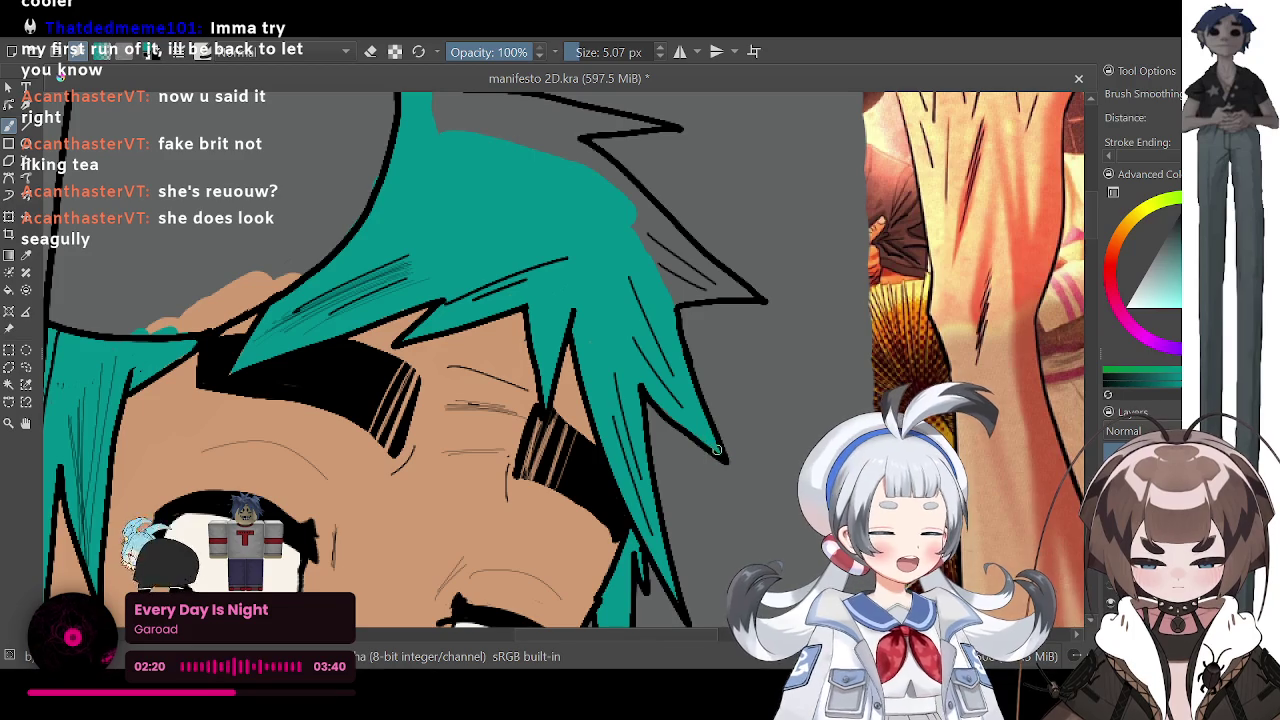
left_click_drag(634, 220, 662, 264)
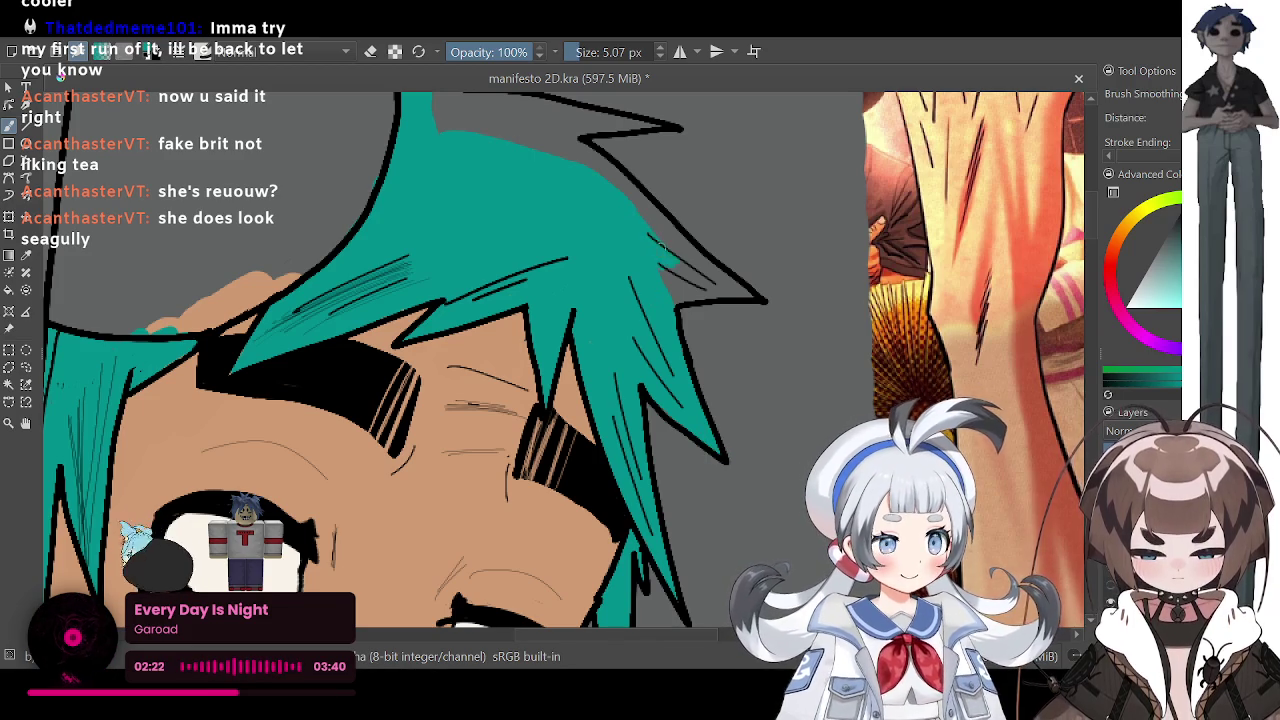
left_click_drag(580, 51, 600, 51)
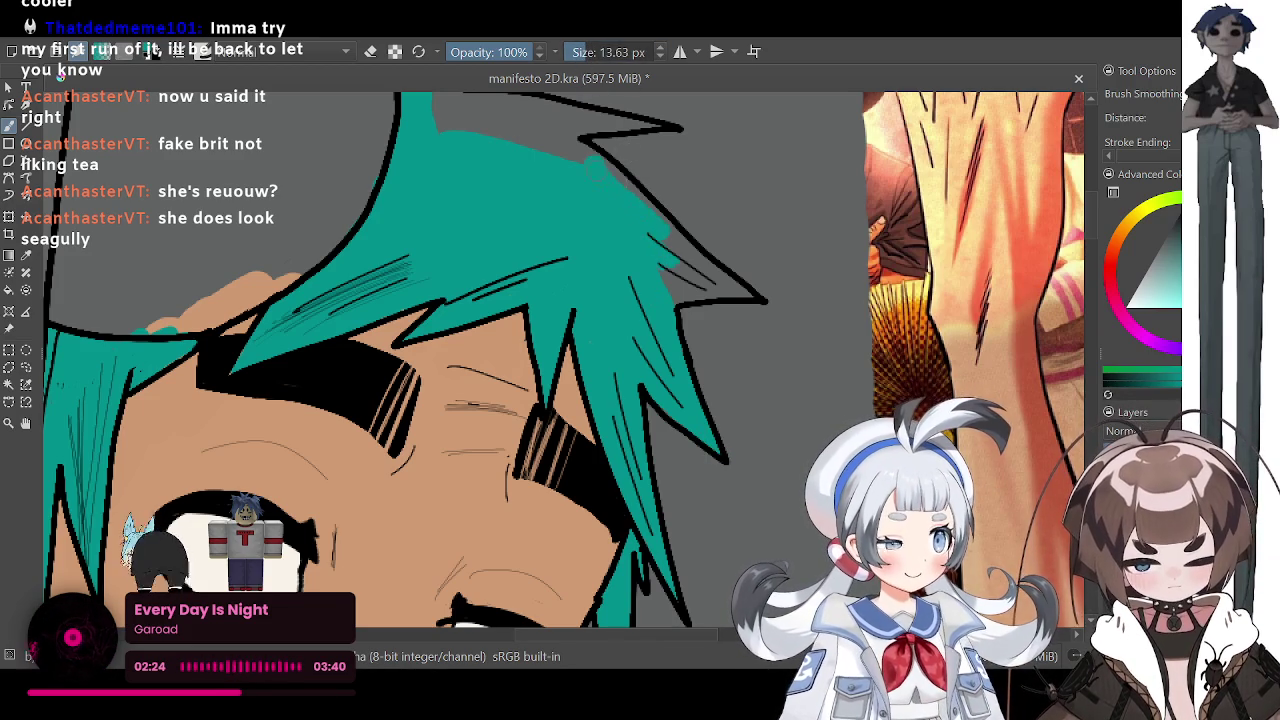
mouse_move(668, 228)
left_mouse_down()
mouse_move(730, 292)
mouse_move(706, 278)
mouse_move(740, 290)
mouse_move(676, 282)
left_mouse_up()
key("bracketleft")
key("bracketleft")
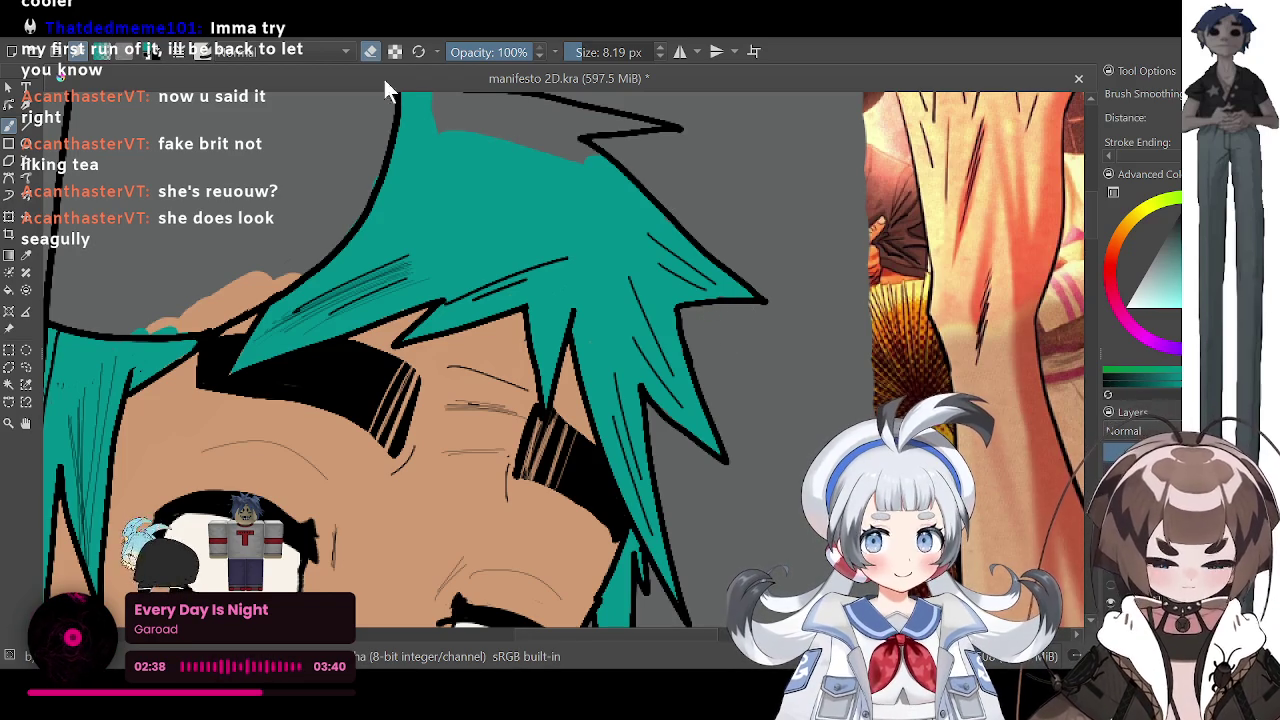
left_click_drag(418, 92, 424, 126)
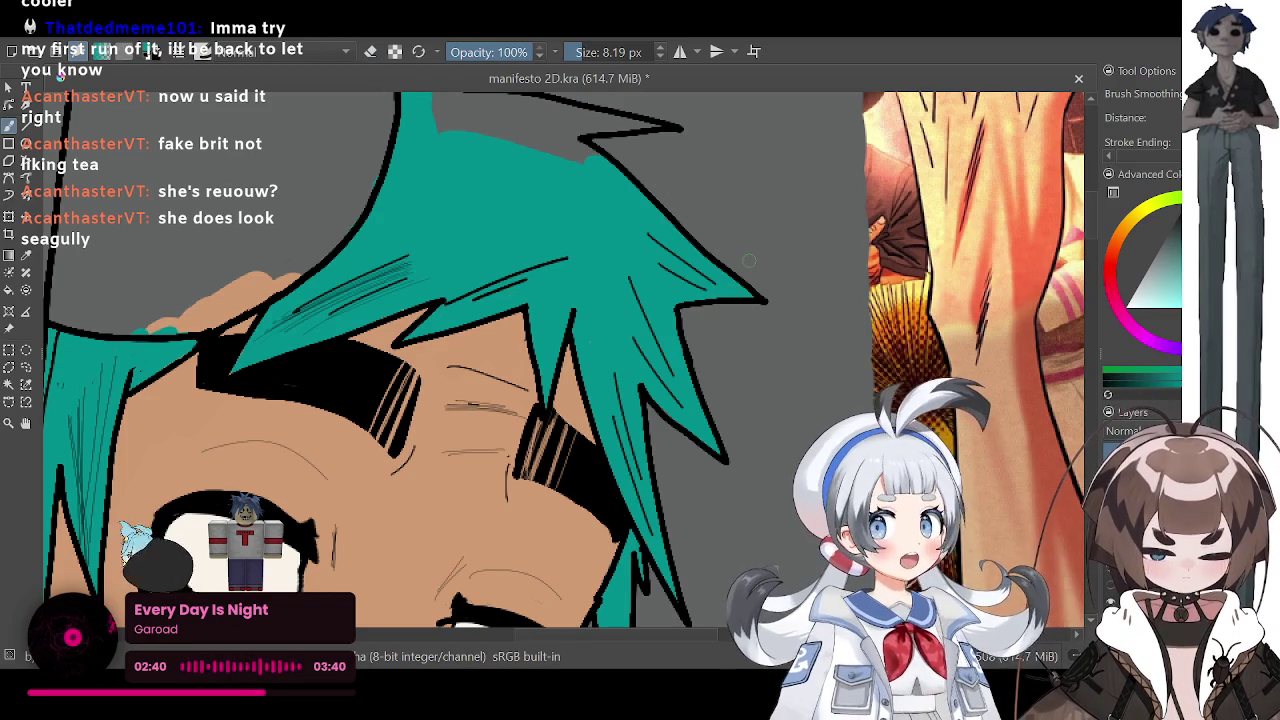
Step: Zoom into the upper hair spike and paint teal along its inner edge
scroll(748, 260, "down", 5)
scroll(748, 260, "down", 1)
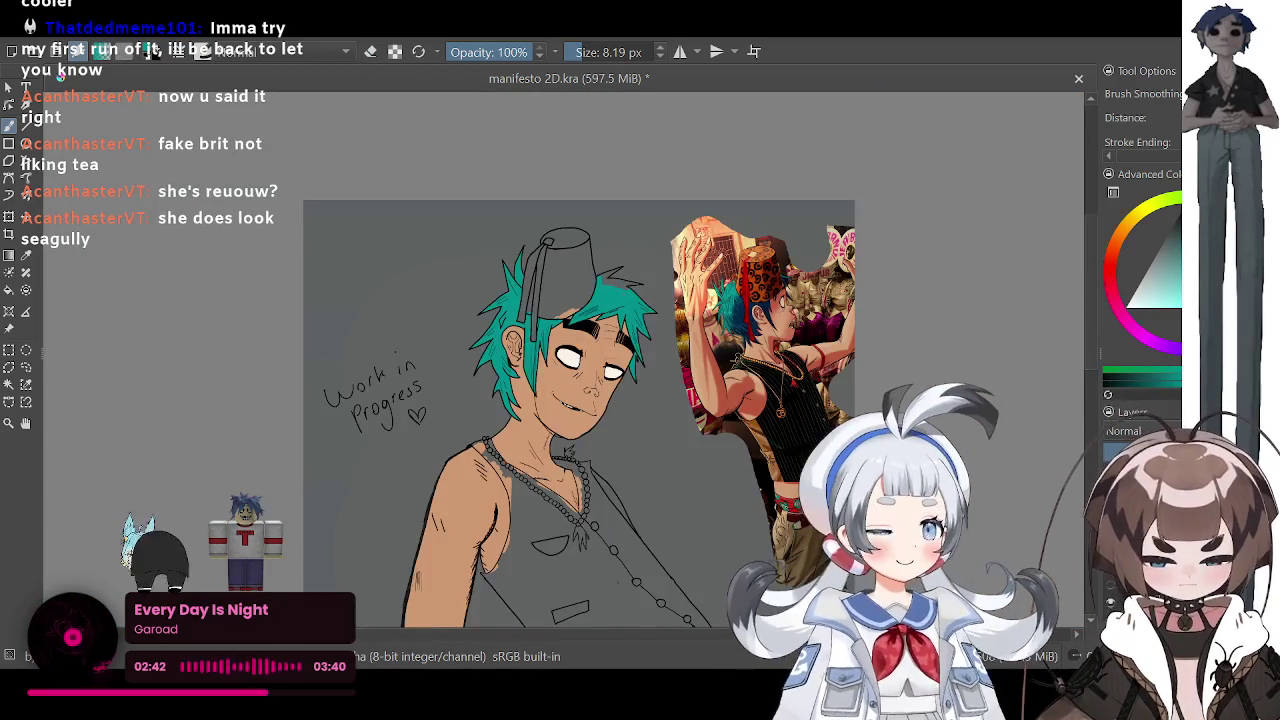
scroll(586, 268, "up", 2)
scroll(586, 268, "up", 2)
scroll(586, 268, "up", 2)
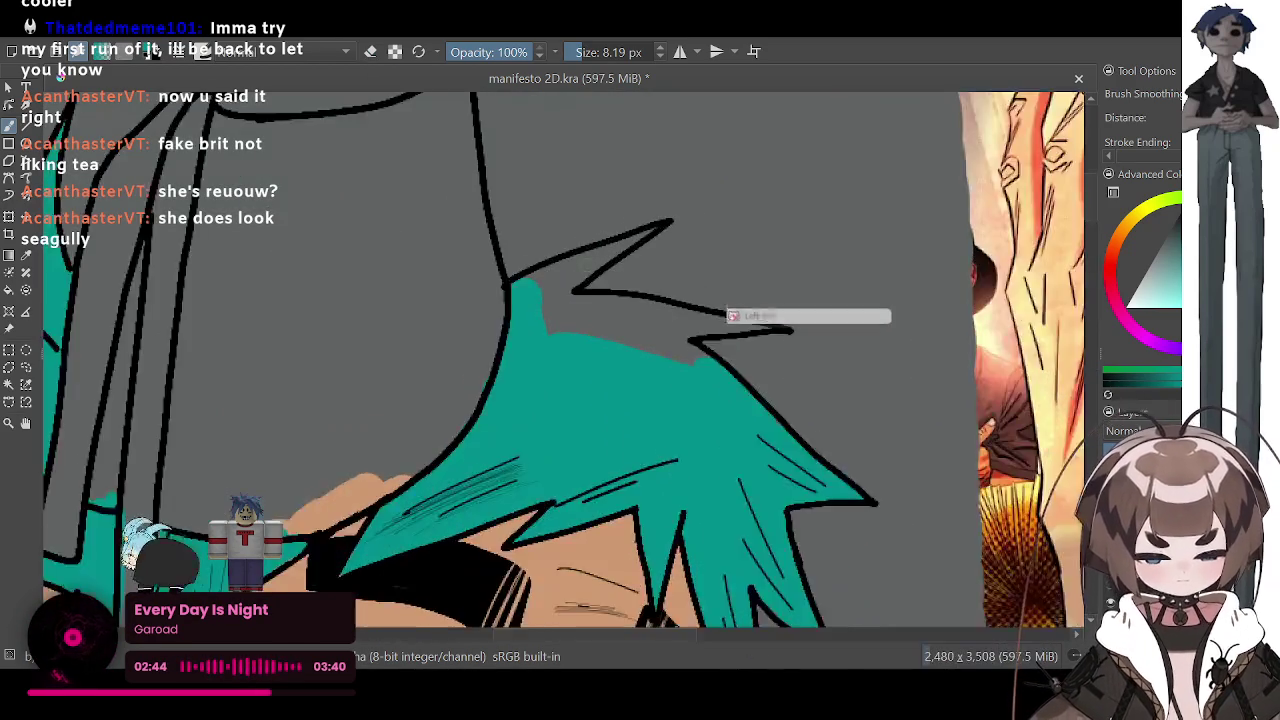
scroll(586, 268, "up", 2)
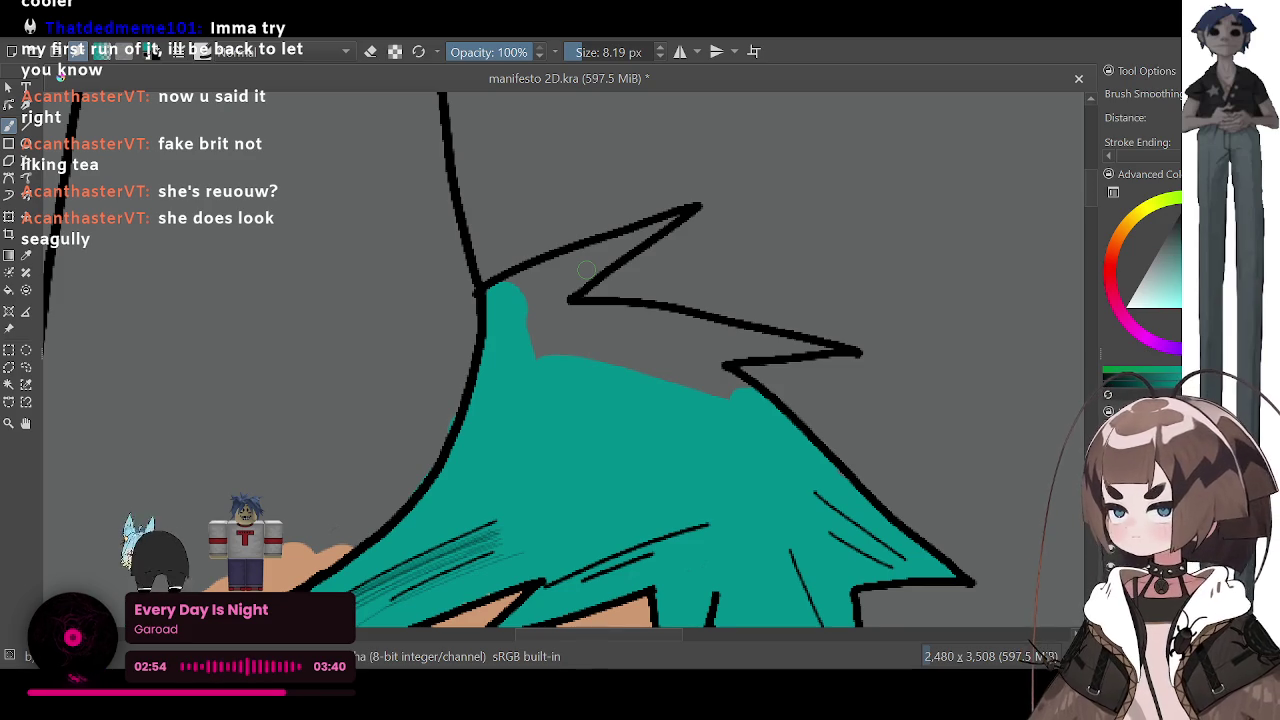
mouse_move(512, 285)
left_mouse_down()
mouse_move(630, 238)
mouse_move(535, 315)
mouse_move(585, 340)
mouse_move(620, 312)
mouse_move(672, 334)
mouse_move(675, 355)
mouse_move(720, 388)
mouse_move(715, 348)
mouse_move(680, 333)
left_mouse_up()
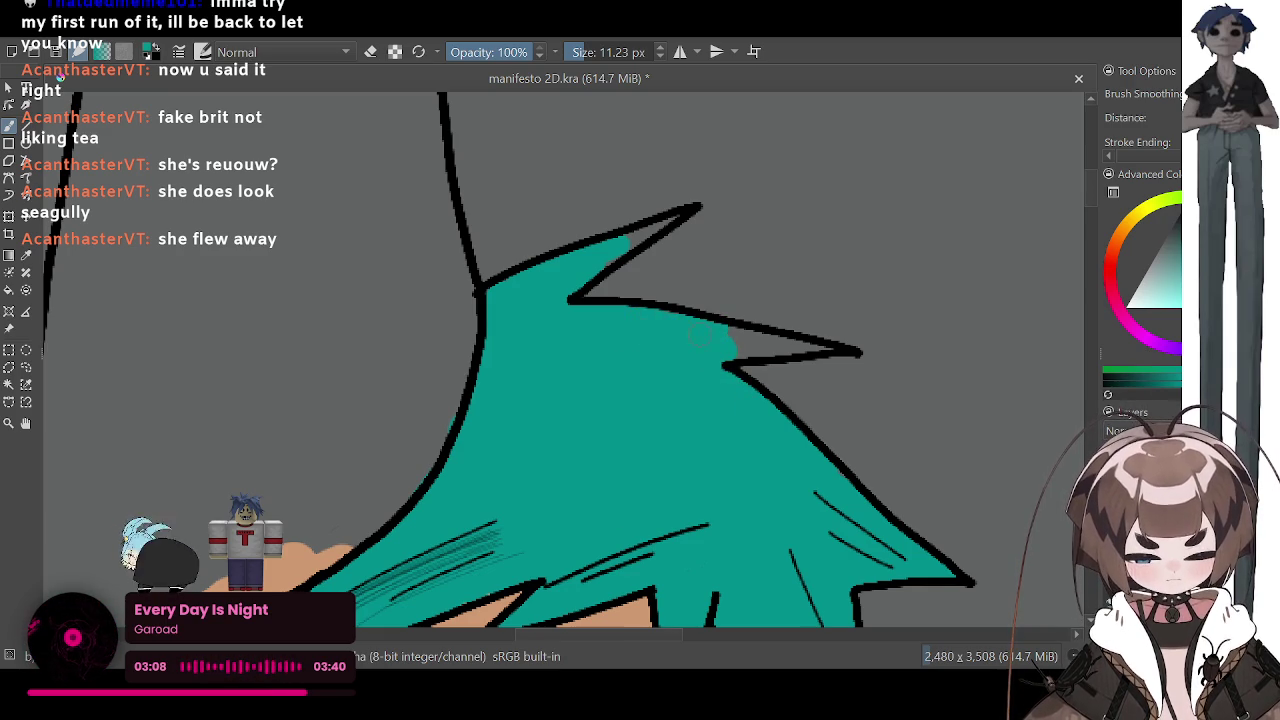
Step: Fill the remaining grey gaps toward the spike tips with teal at 6.50 px, then set the brush to 3.86 px
left_click(578, 60)
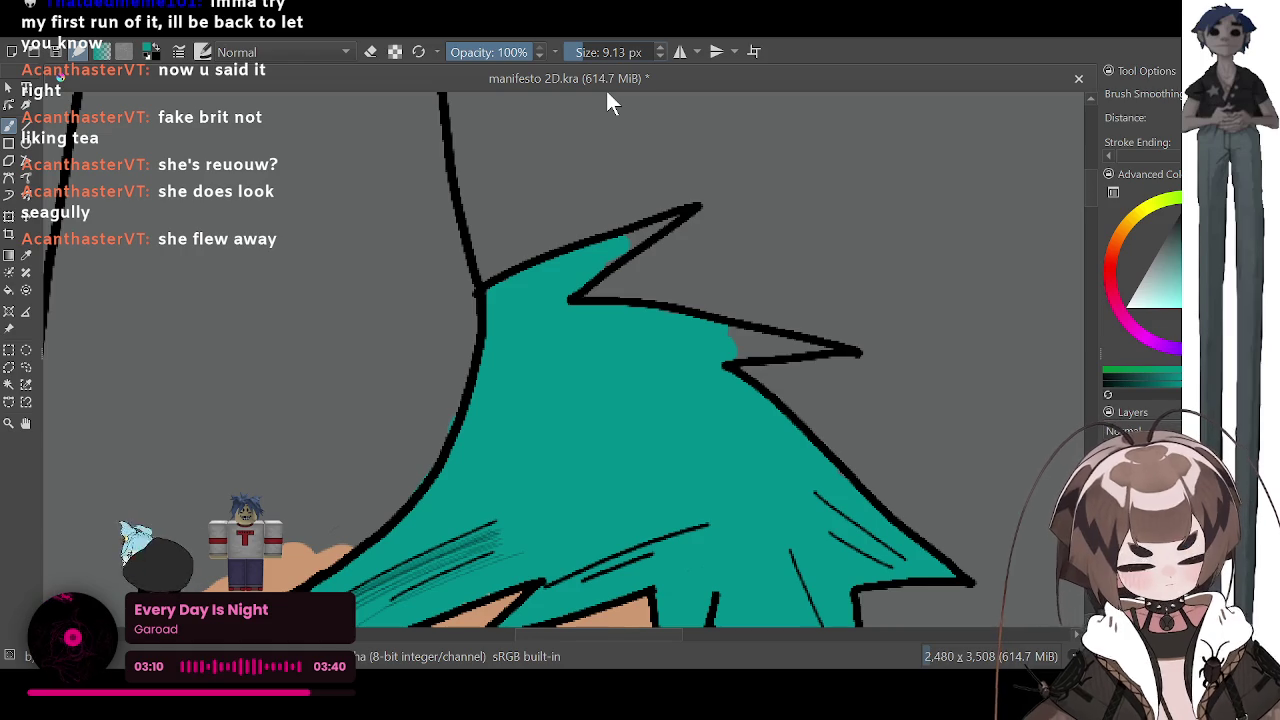
left_click_drag(748, 339, 774, 345)
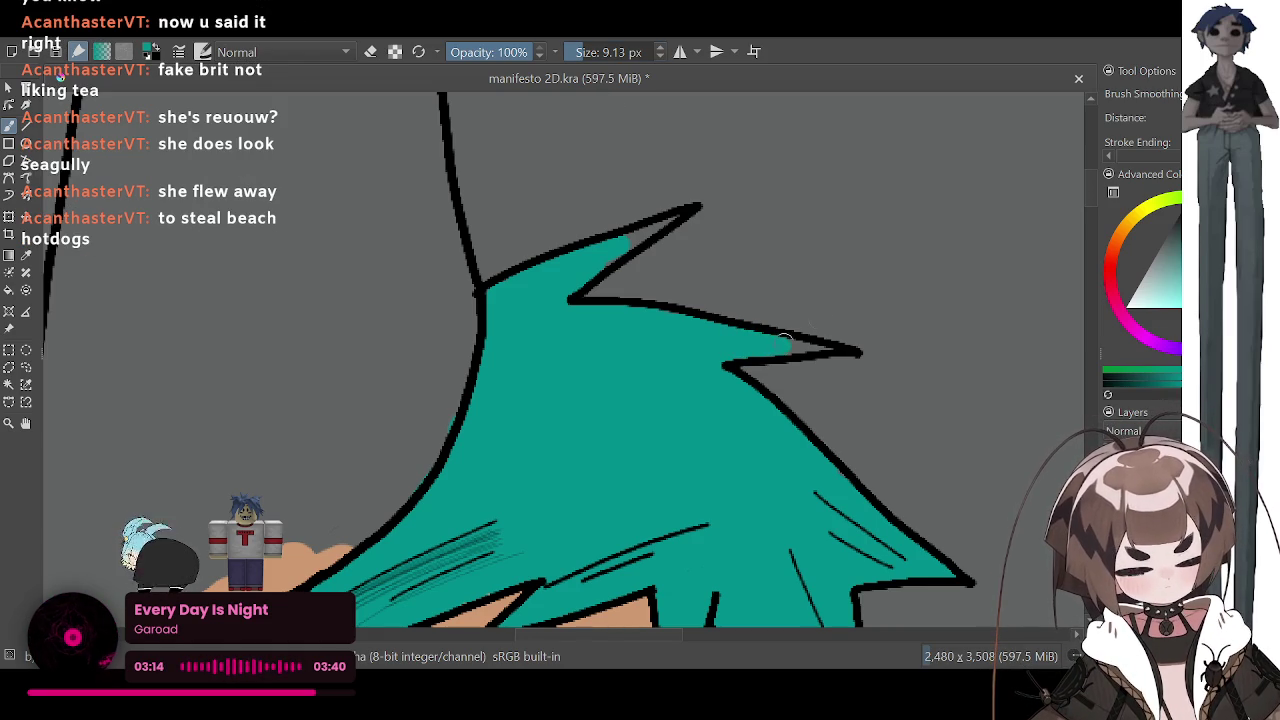
left_click_drag(590, 52, 600, 79)
left_click_drag(792, 353, 822, 349)
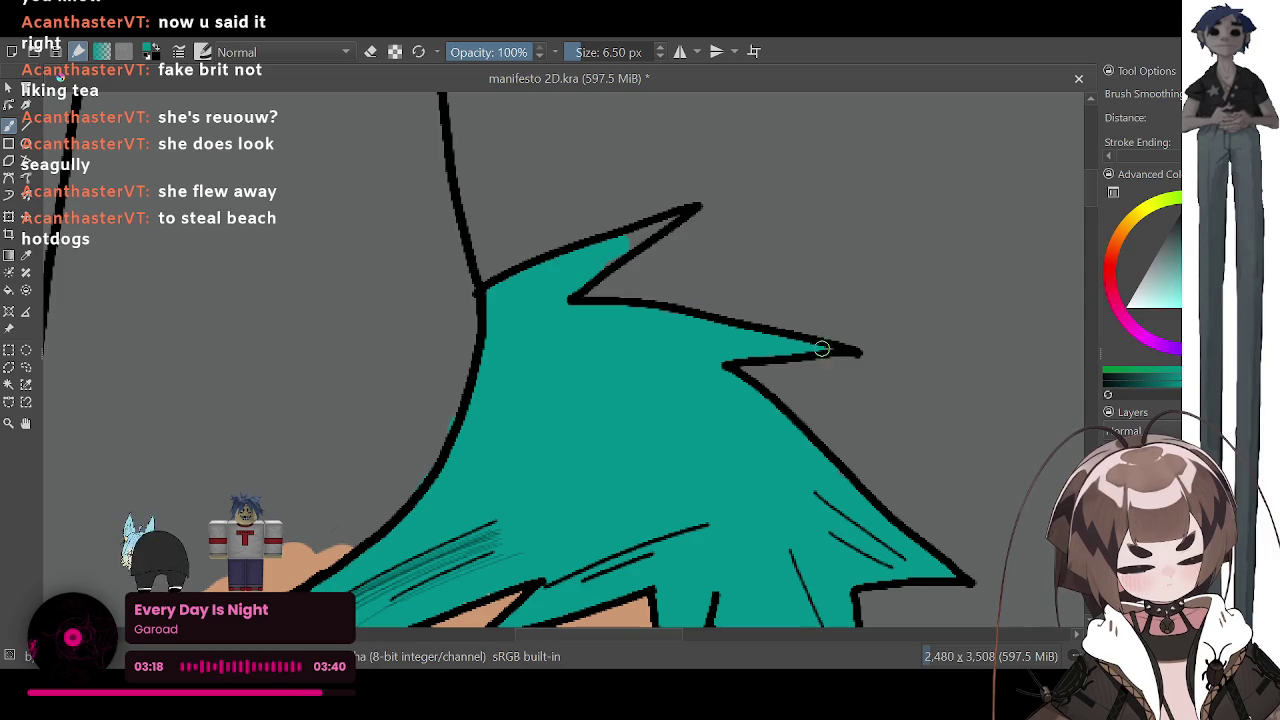
left_click_drag(635, 230, 601, 272)
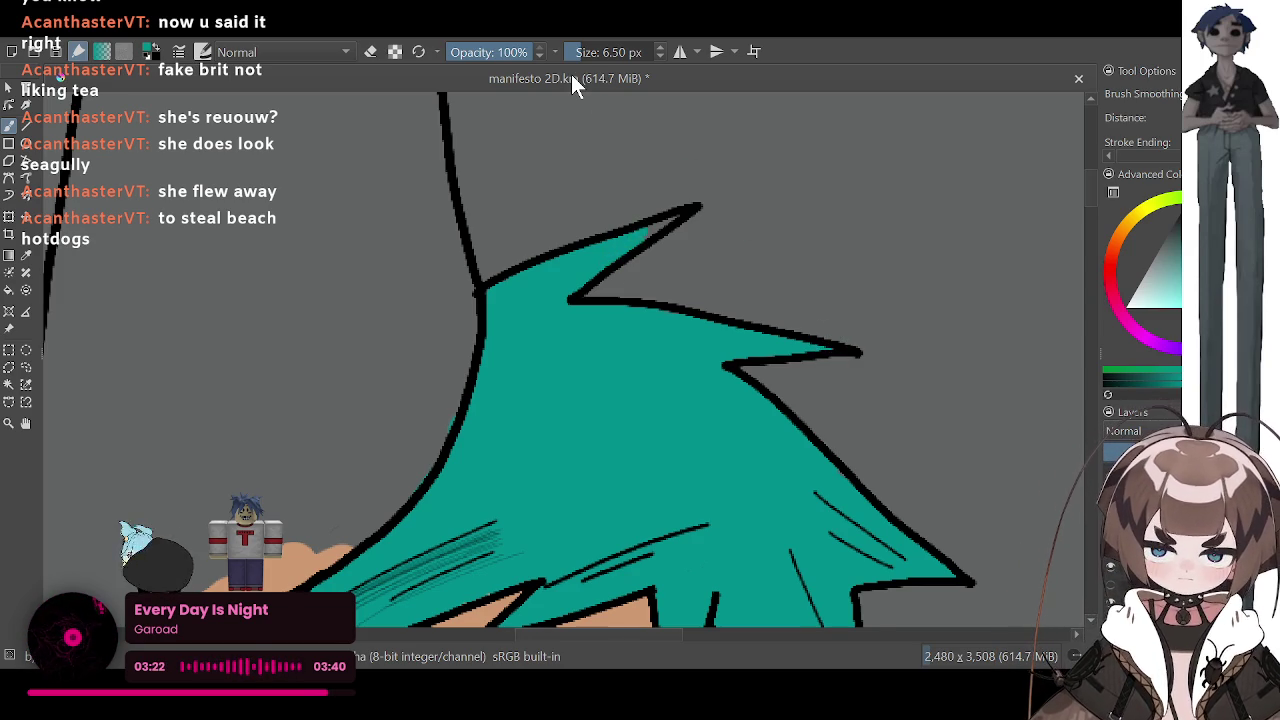
left_click_drag(584, 54, 576, 54)
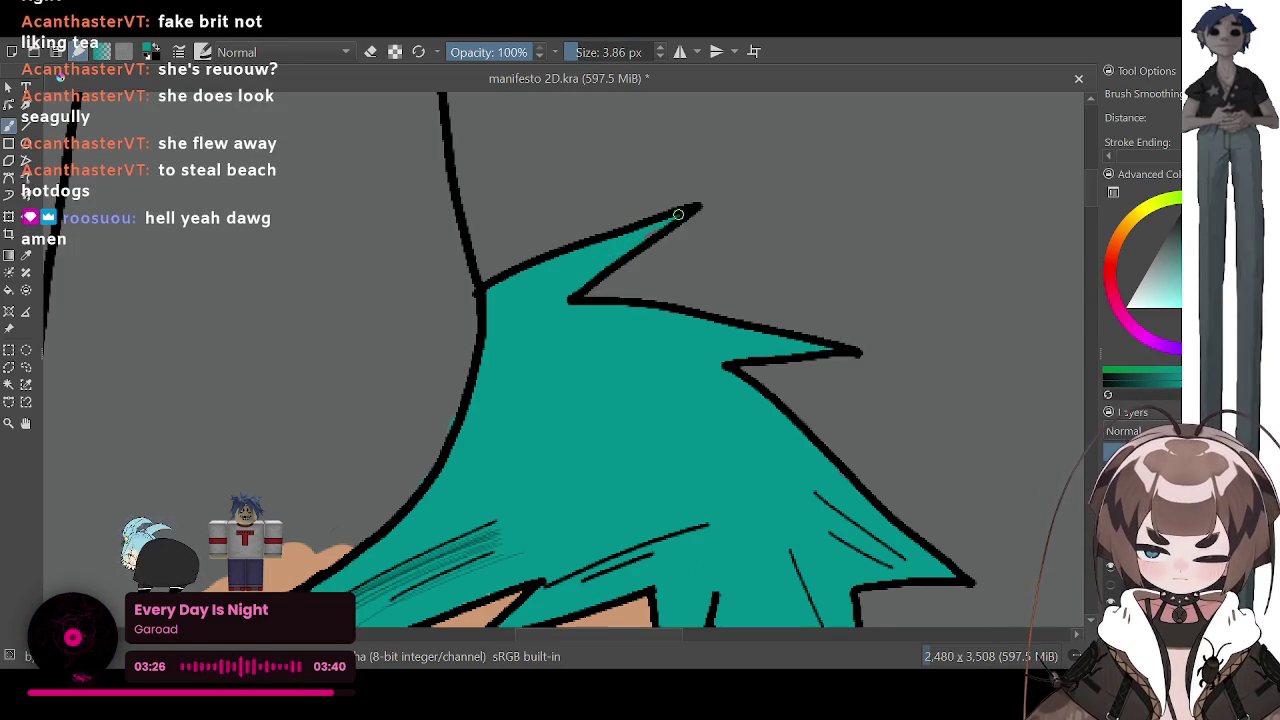
scroll(707, 189, "down", 3)
scroll(707, 189, "down", 2)
scroll(707, 189, "down", 1)
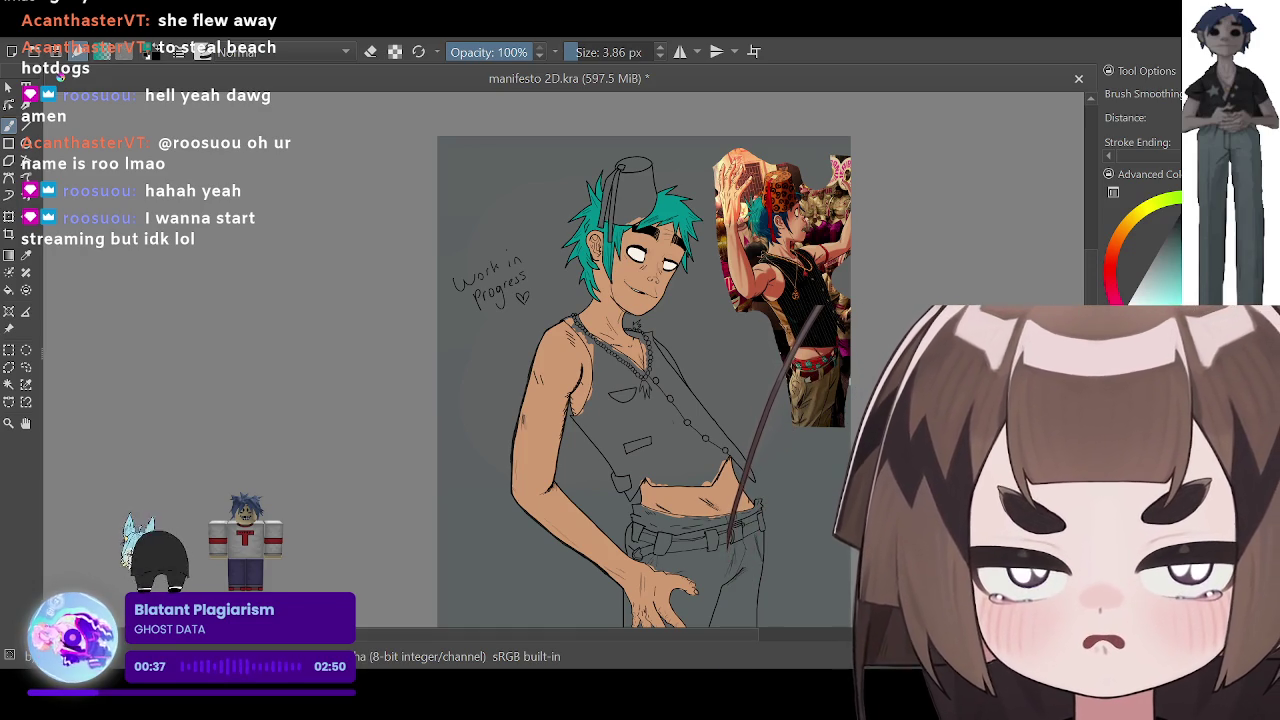
mouse_move(729, 540)
left_mouse_down()
mouse_move(728, 645)
mouse_move(729, 460)
left_mouse_up()
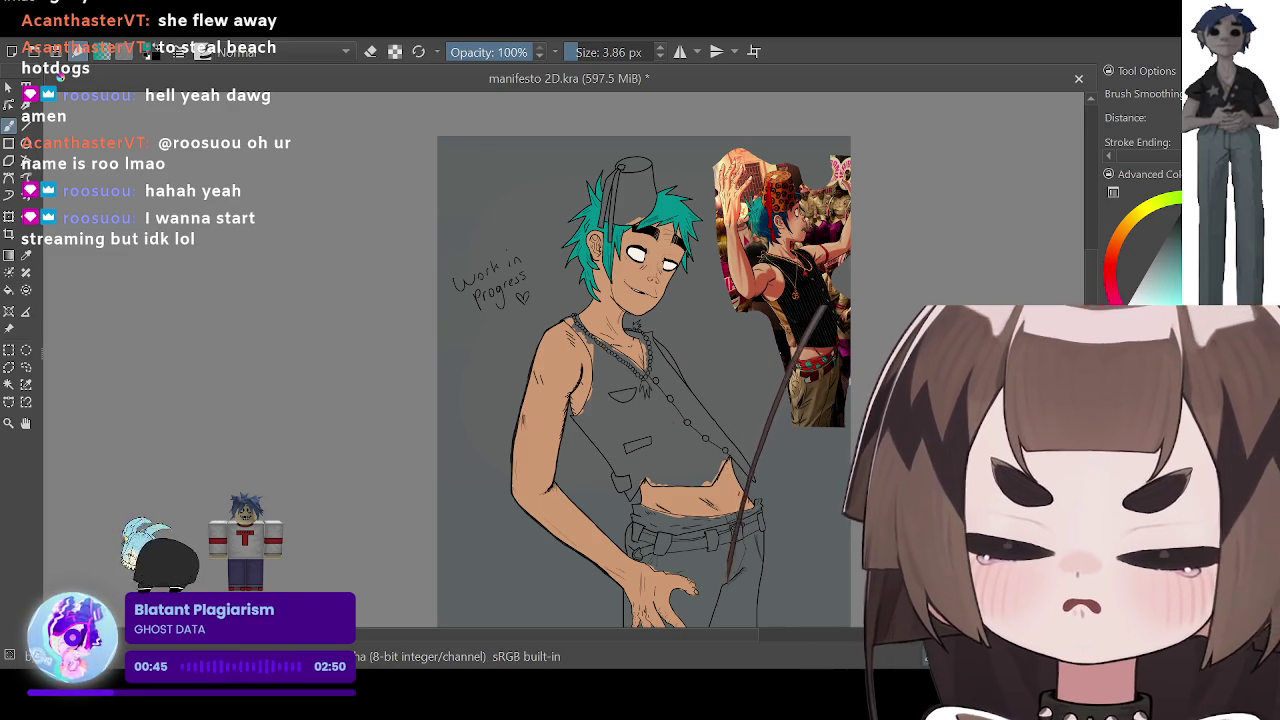
mouse_move(727, 475)
left_mouse_down()
mouse_move(728, 428)
mouse_move(736, 716)
left_mouse_up()
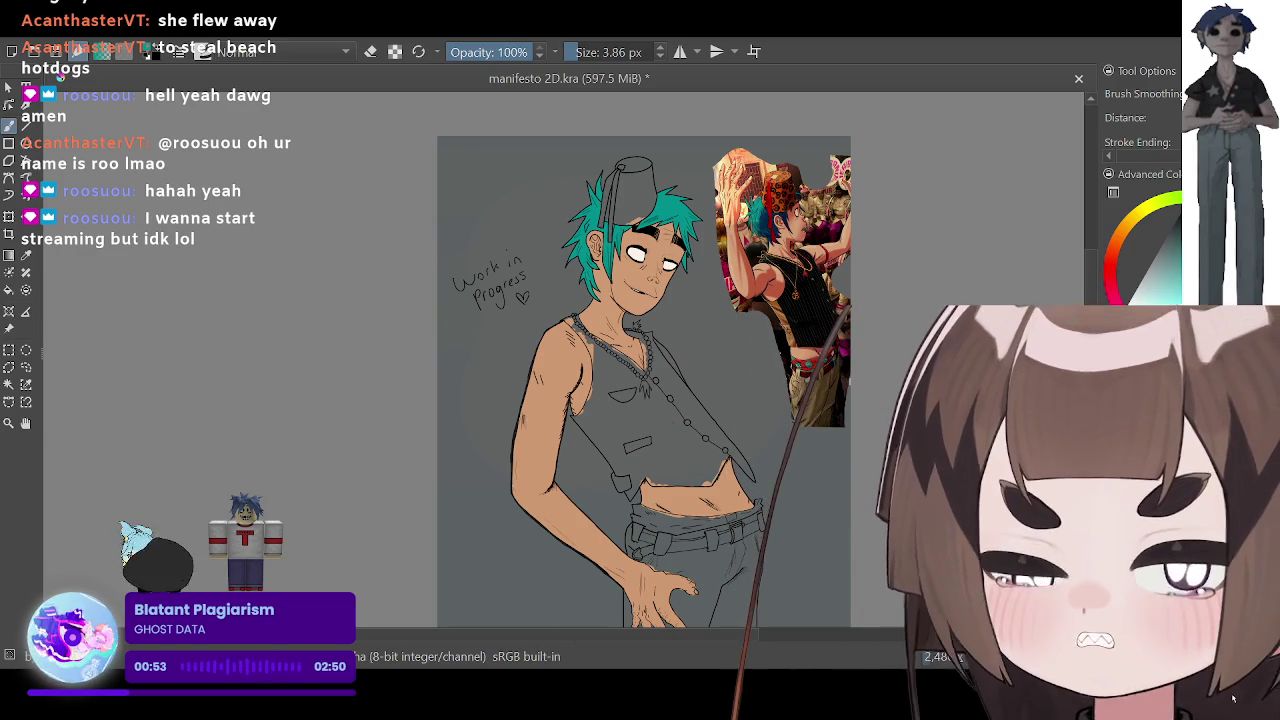
mouse_move(736, 716)
left_mouse_down()
mouse_move(727, 462)
mouse_move(727, 476)
left_mouse_up()
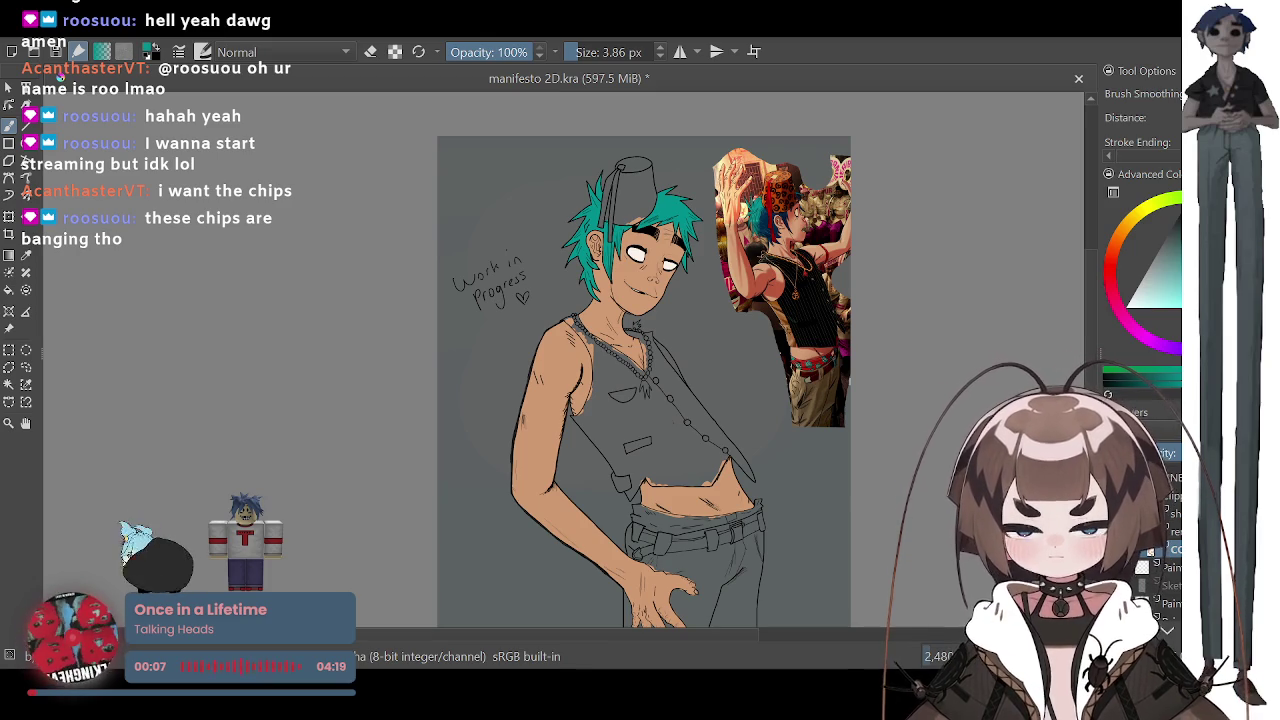
Step: Zoom in and sample black from the reference image with the Colour Sampler
scroll(640, 380, "down", 2)
scroll(640, 380, "up", 1)
scroll(640, 380, "up", 1)
scroll(640, 380, "up", 1)
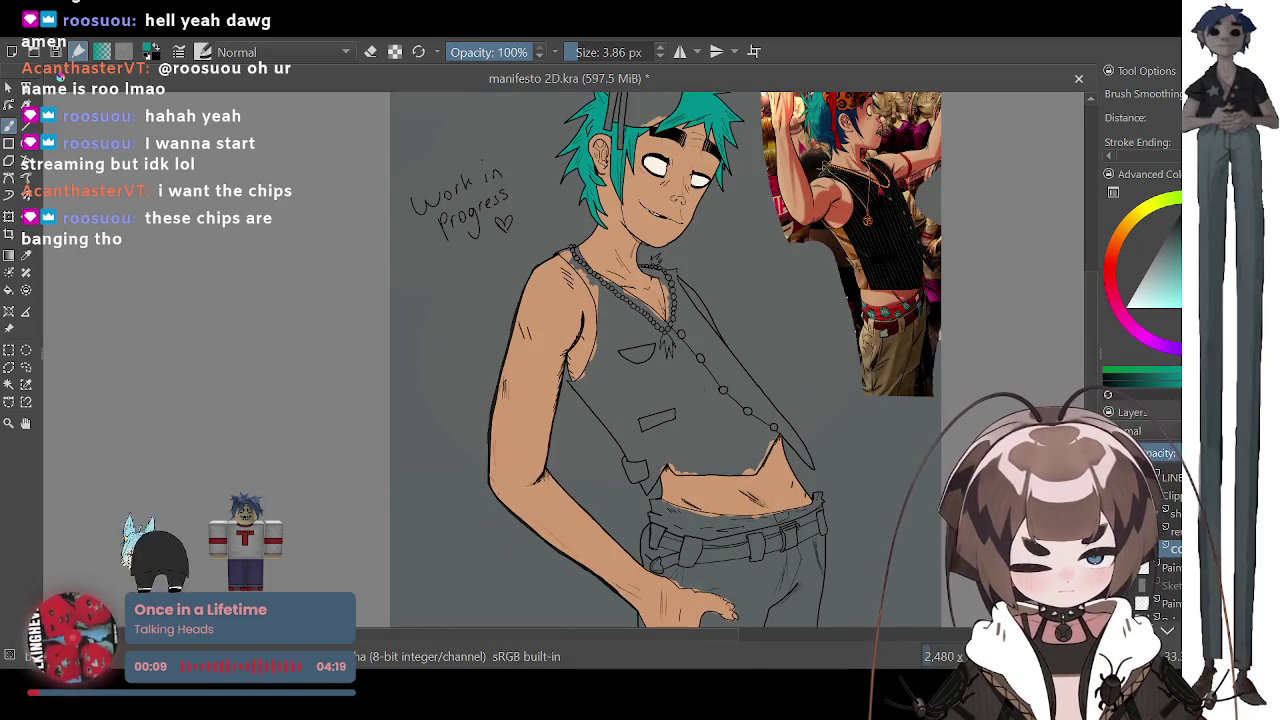
scroll(560, 360, "down", 3)
scroll(560, 360, "up", 2)
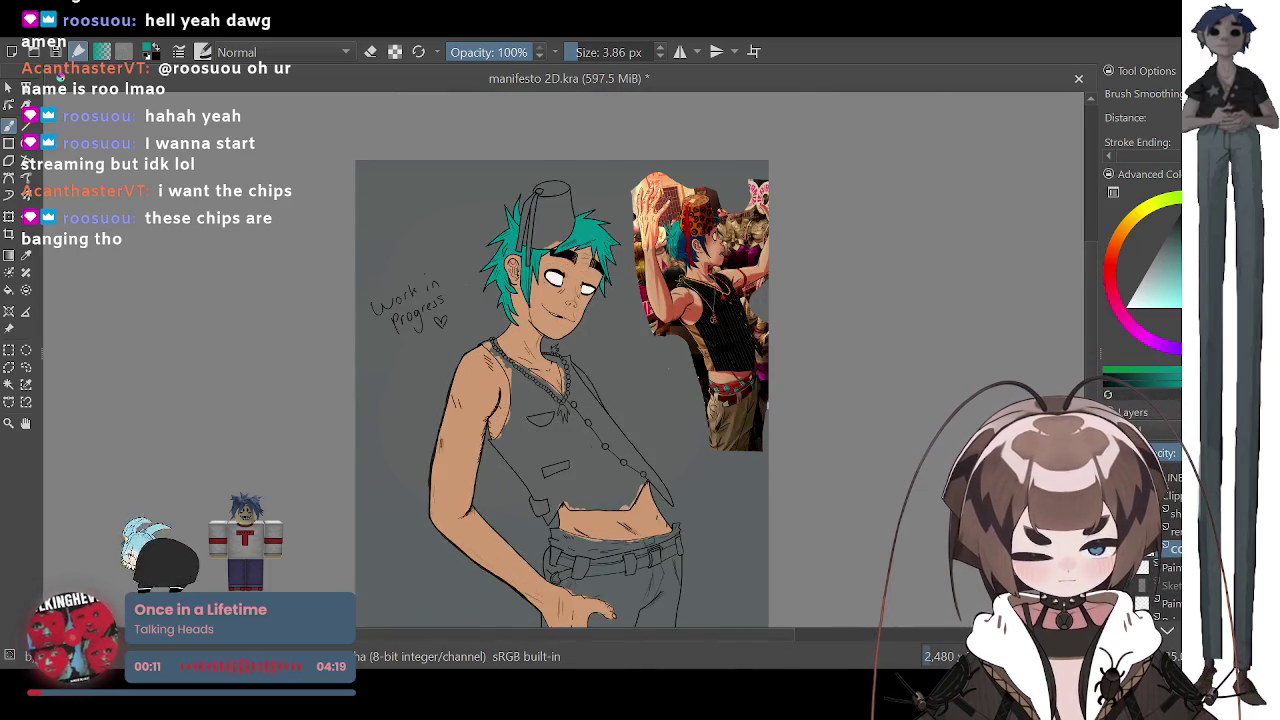
scroll(560, 360, "up", 1)
key("p")
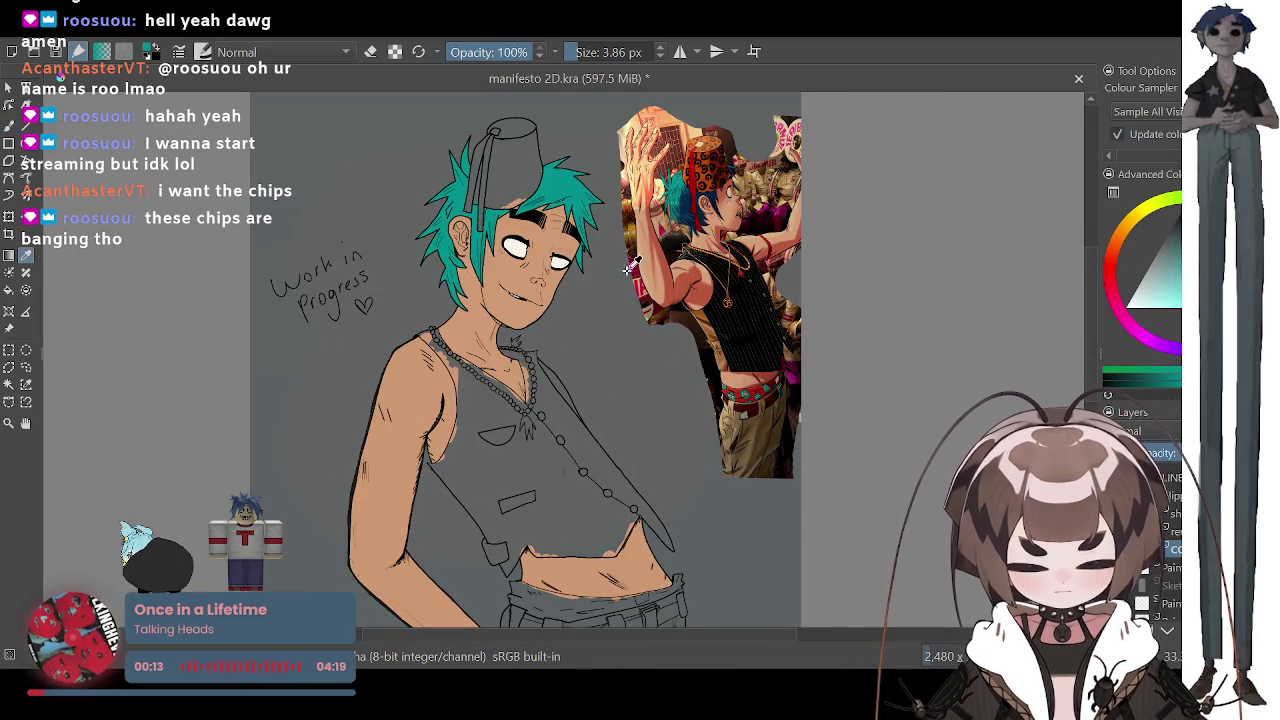
left_click(748, 306)
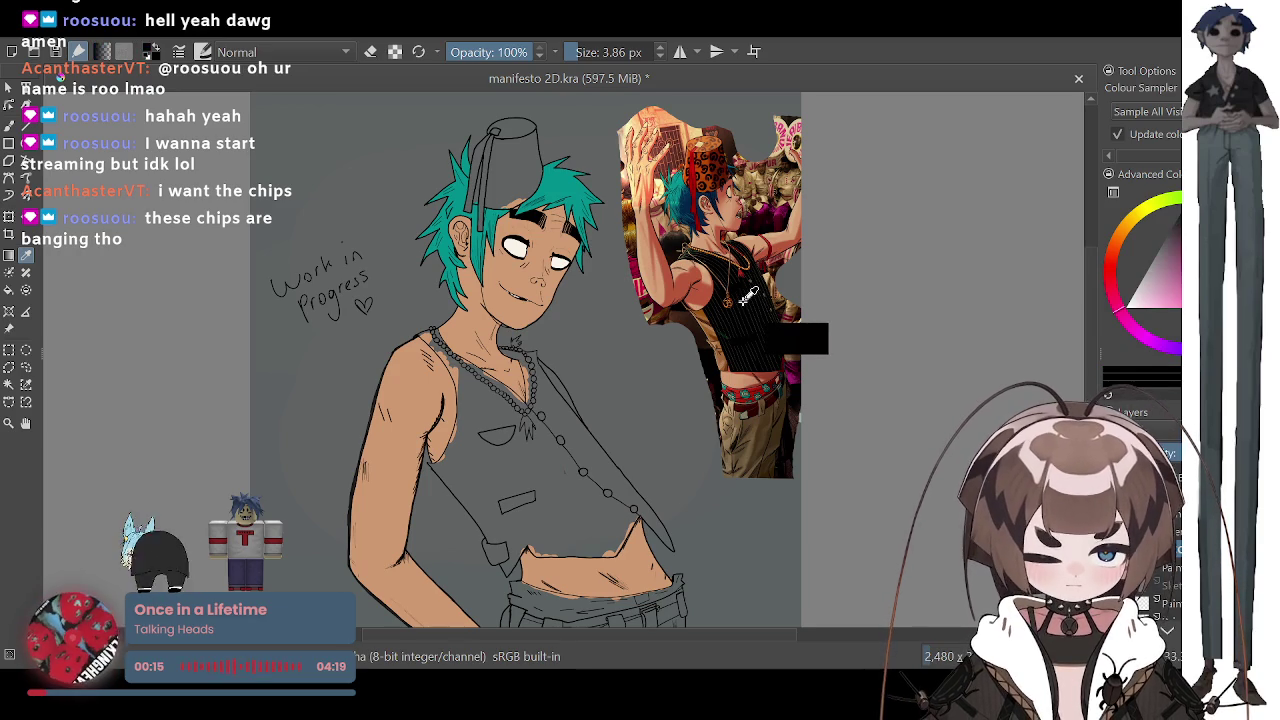
Step: Paint the first black strap stroke on the shoulder with the Freehand Brush at about 11.23 px
left_click(9, 125)
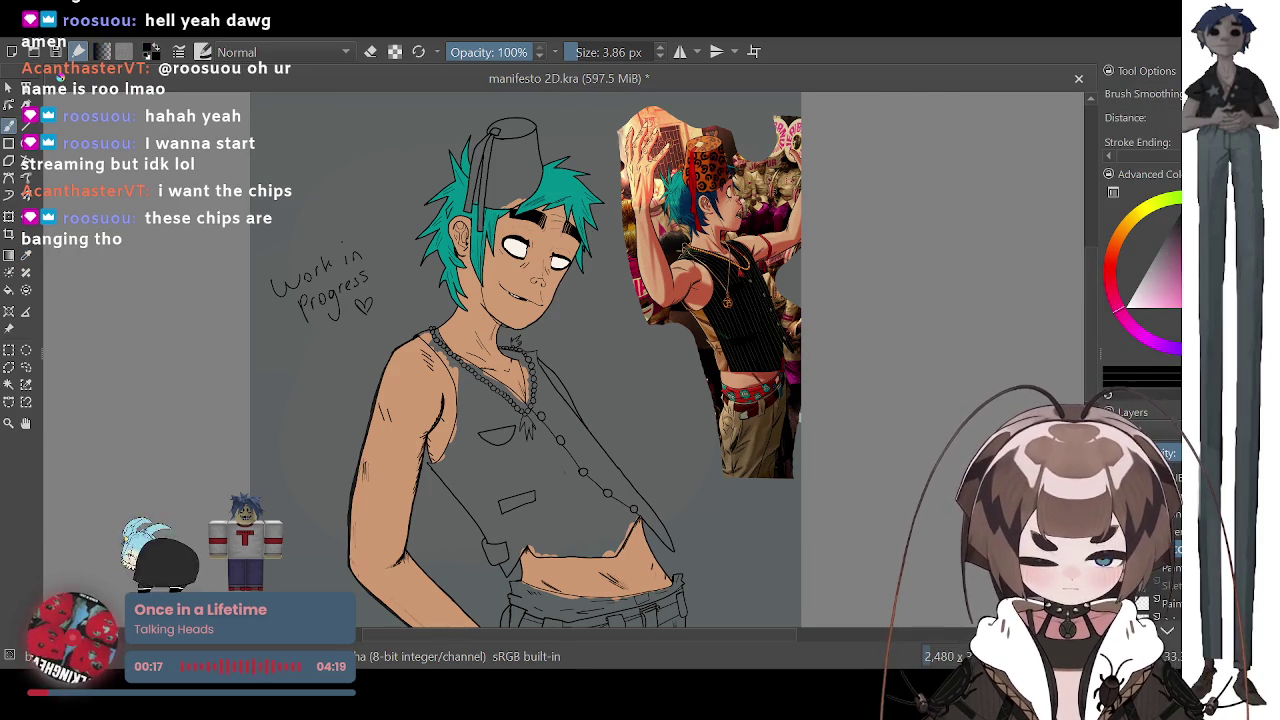
scroll(425, 340, "up", 2)
scroll(425, 340, "up", 2)
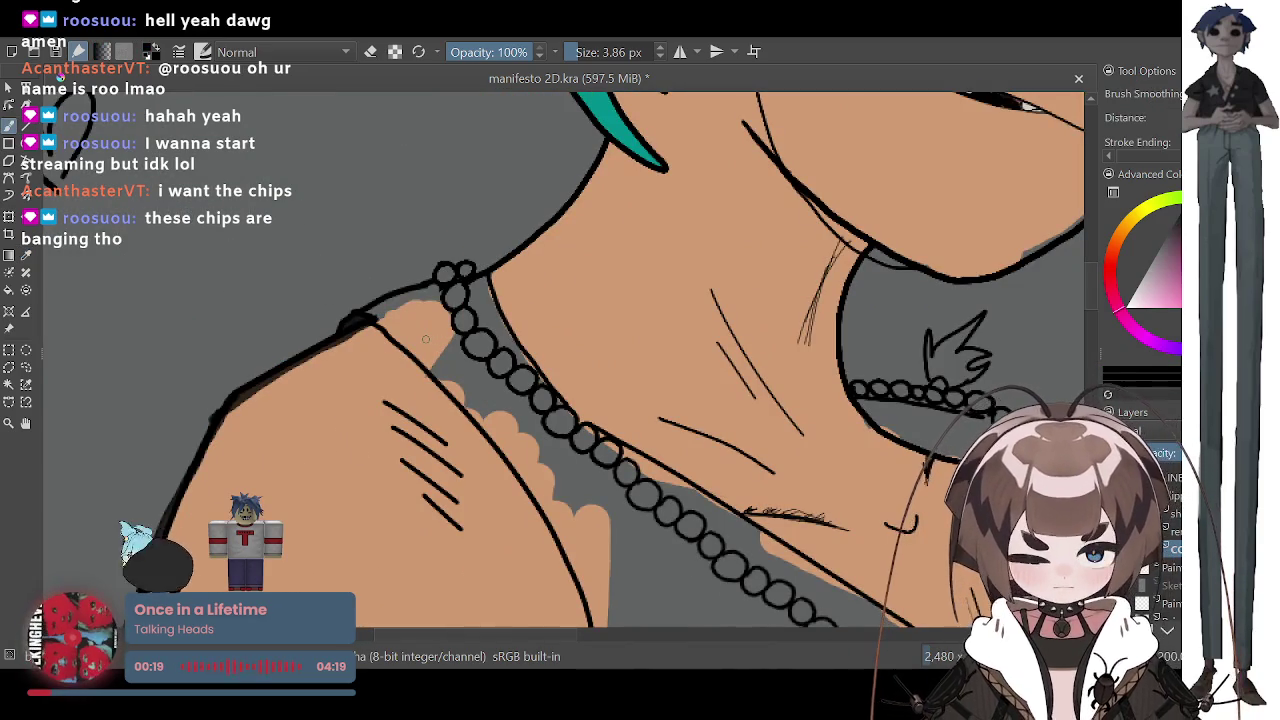
left_click_drag(580, 54, 583, 58)
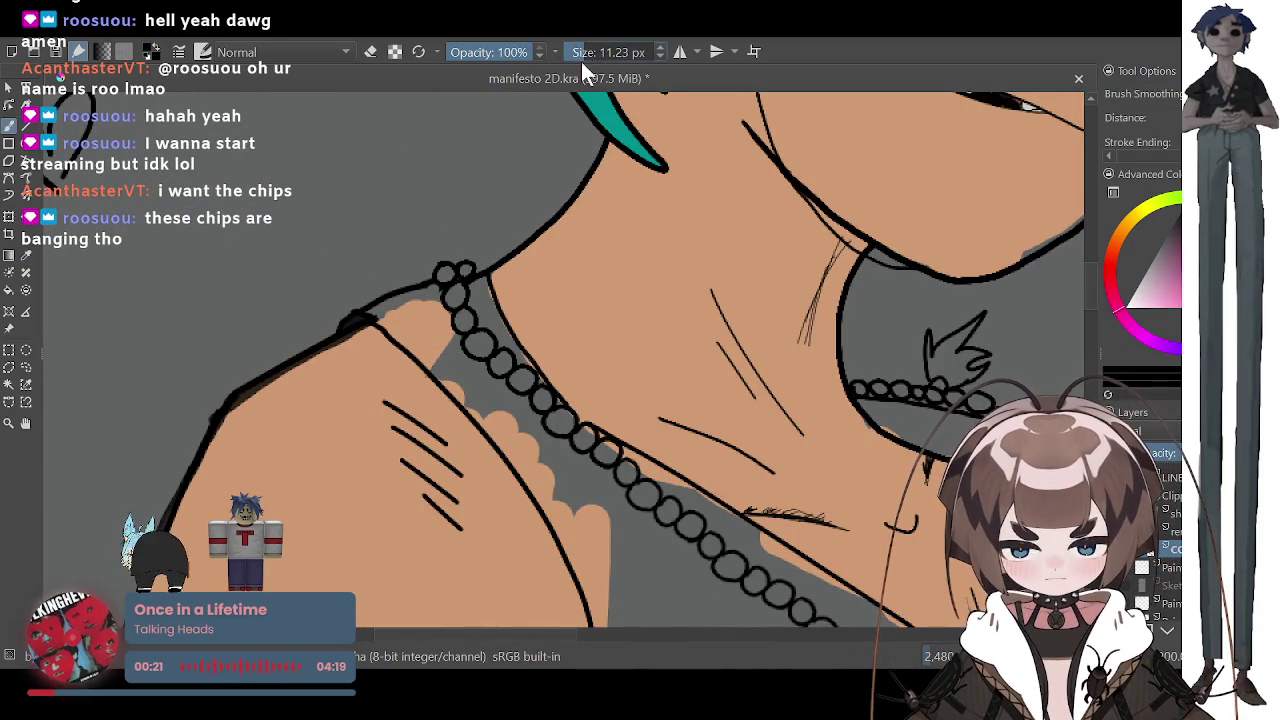
mouse_move(407, 326)
left_mouse_down()
mouse_move(387, 319)
mouse_move(462, 376)
mouse_move(440, 312)
left_mouse_up()
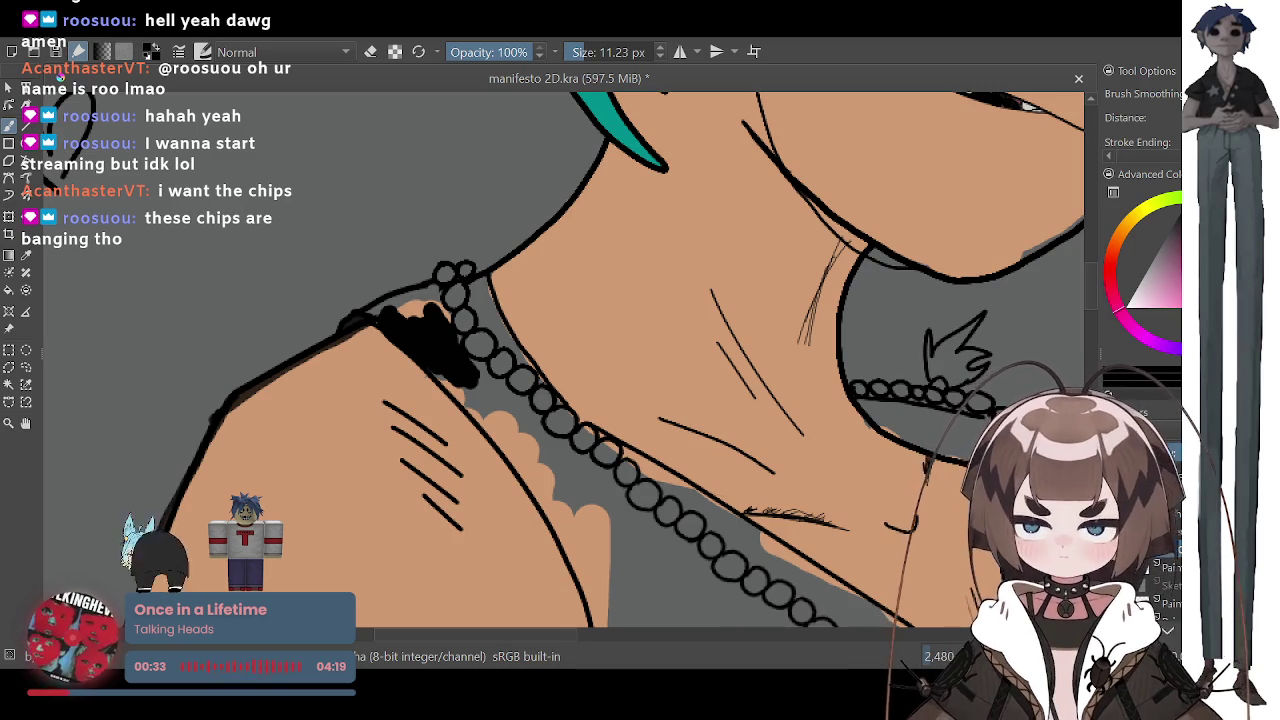
Step: At 6.50 px, extend the black strap along the shoulder outline beside the bead necklace
scroll(262, 359, "up", 3)
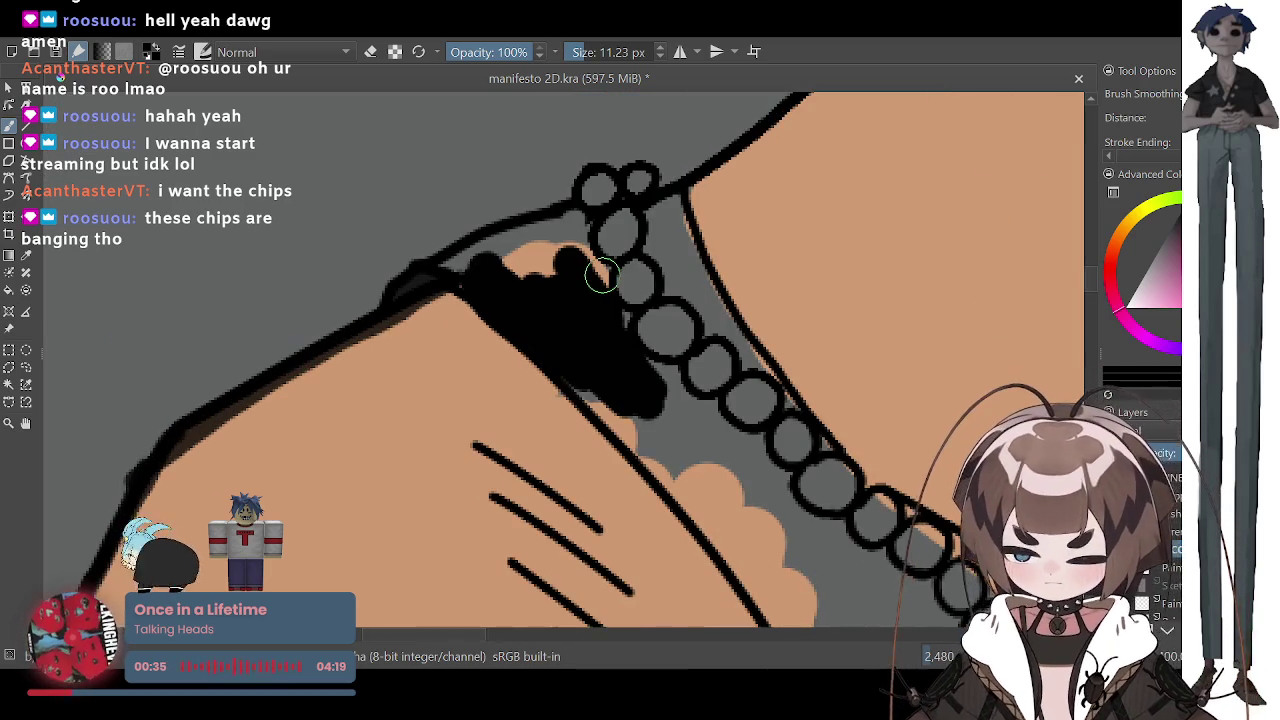
key("bracketleft")
key("bracketleft")
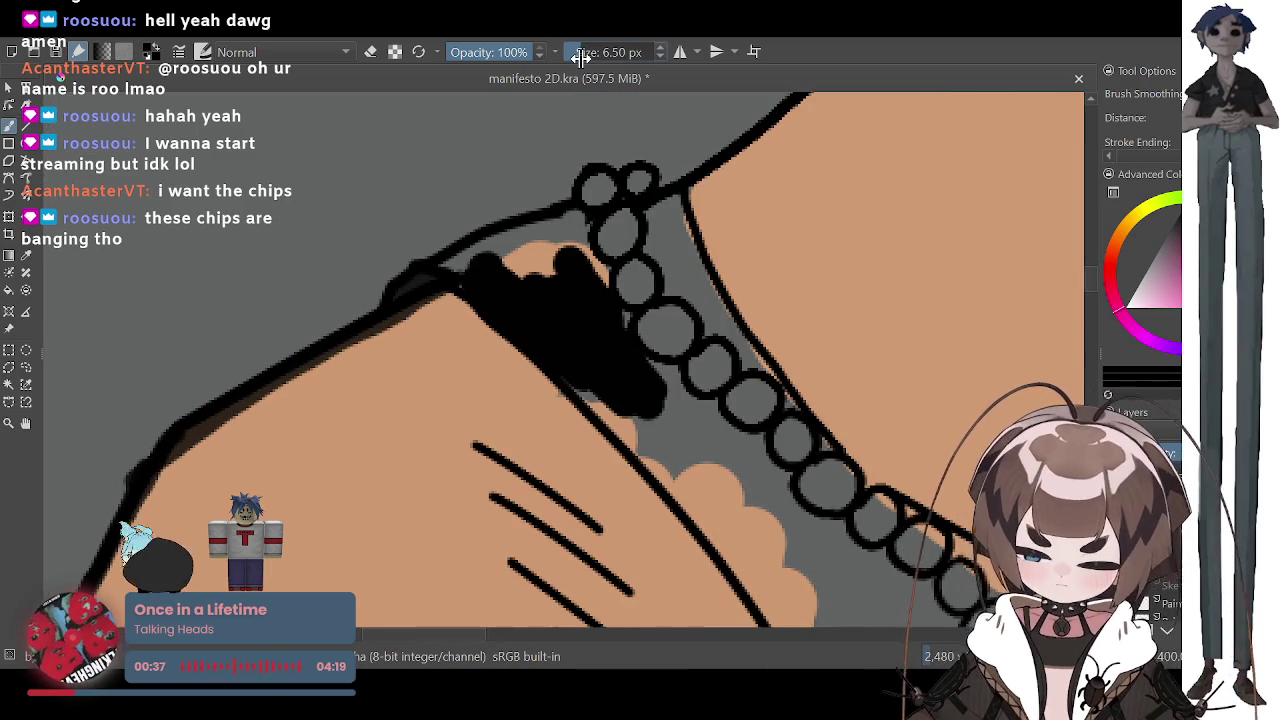
mouse_move(464, 277)
left_mouse_down()
mouse_move(543, 228)
mouse_move(599, 271)
left_mouse_up()
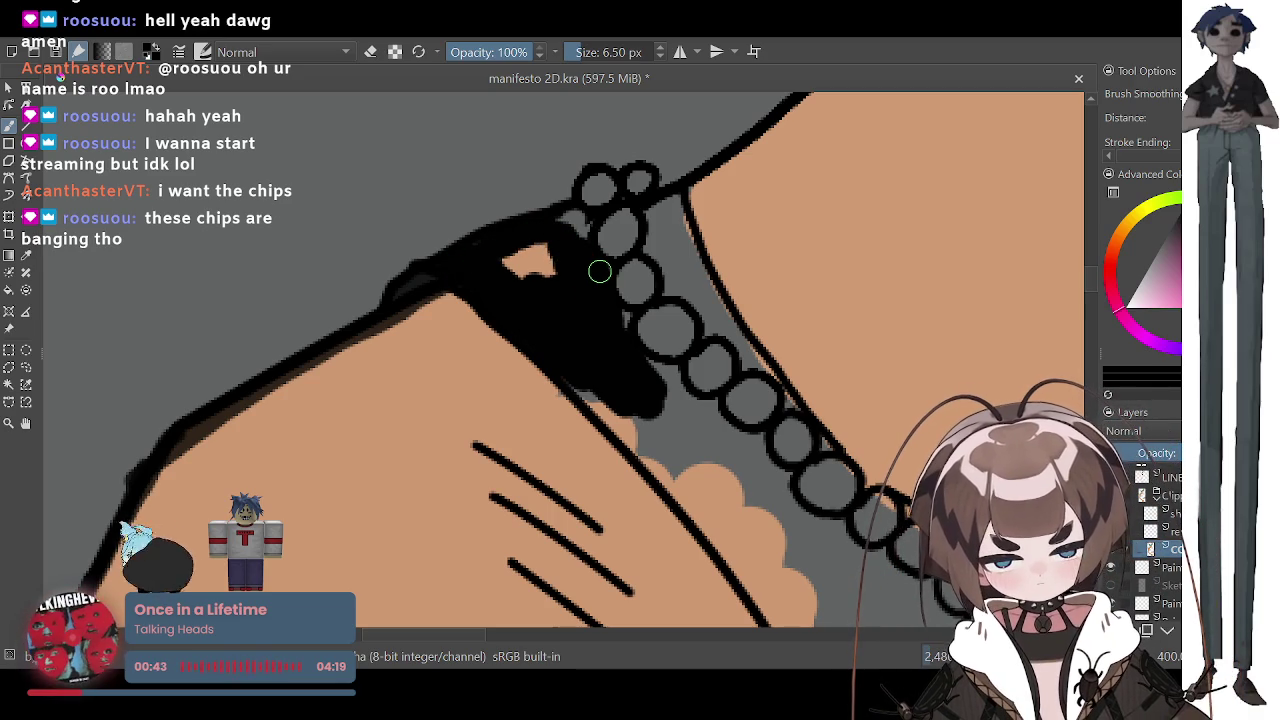
mouse_move(575, 232)
left_mouse_down()
mouse_move(561, 226)
mouse_move(506, 266)
mouse_move(603, 266)
mouse_move(621, 326)
left_mouse_up()
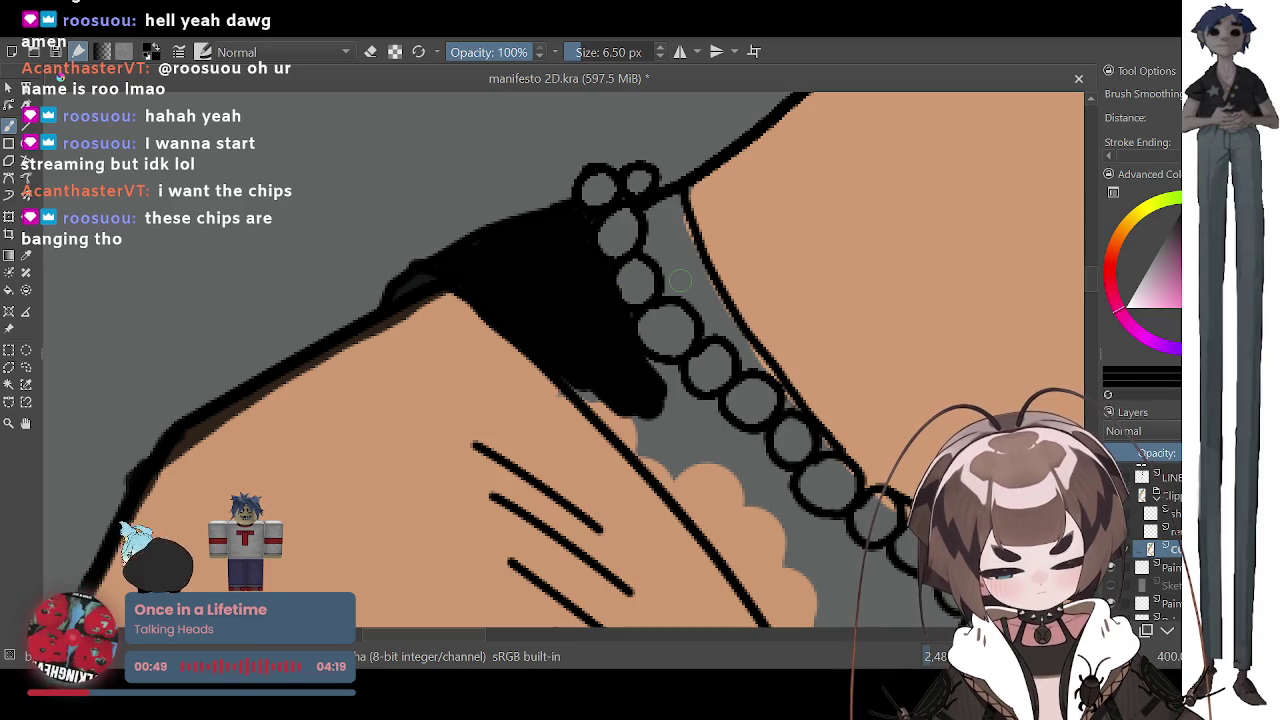
mouse_move(671, 282)
left_mouse_down()
mouse_move(651, 251)
mouse_move(651, 214)
mouse_move(671, 200)
mouse_move(712, 318)
mouse_move(655, 237)
mouse_move(680, 266)
mouse_move(671, 234)
left_mouse_up()
Step: Sample the shoulder's skin tone and trim the strap's edge back with it
left_click(26, 255)
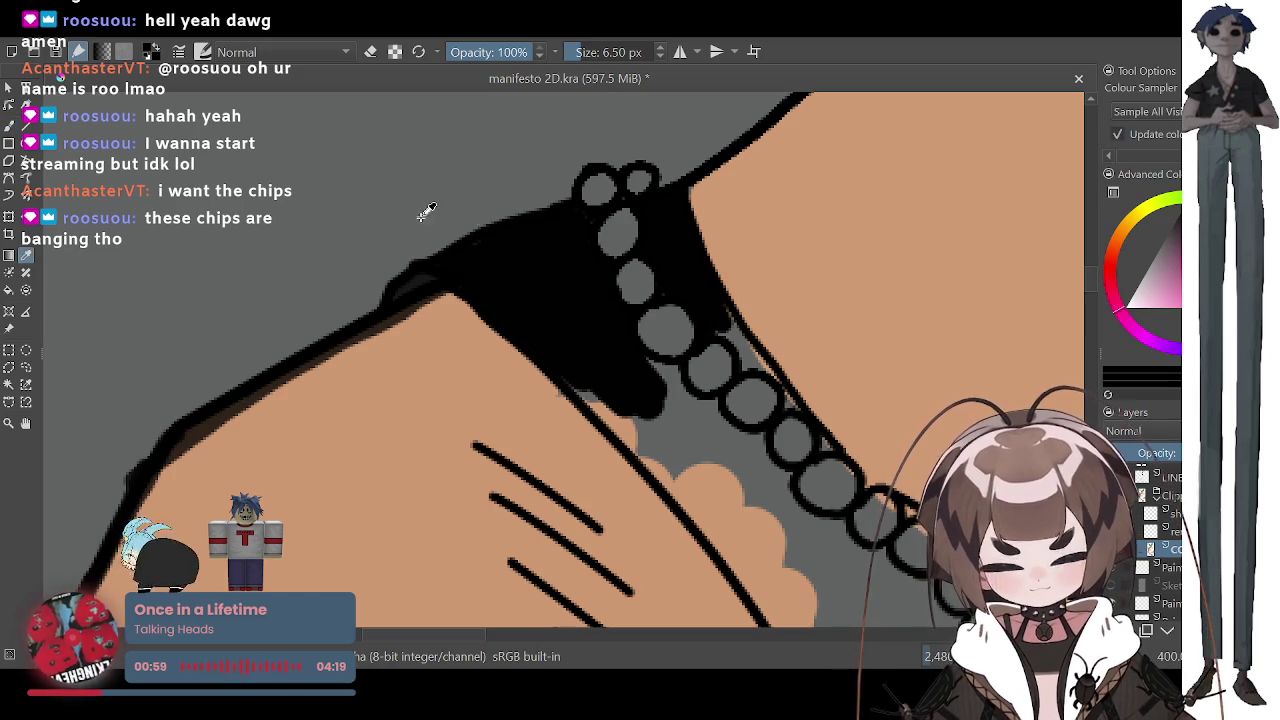
left_click(794, 234)
key("b")
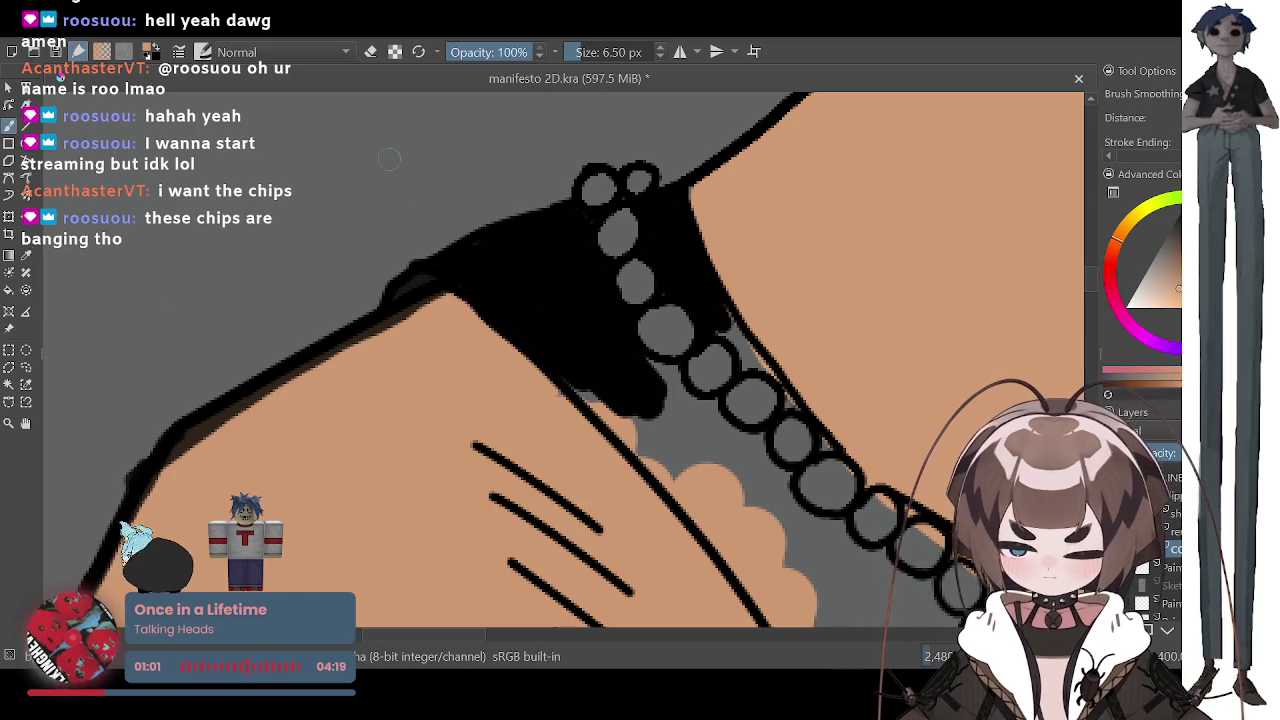
mouse_move(754, 210)
left_mouse_down()
mouse_move(700, 195)
mouse_move(720, 160)
left_mouse_up()
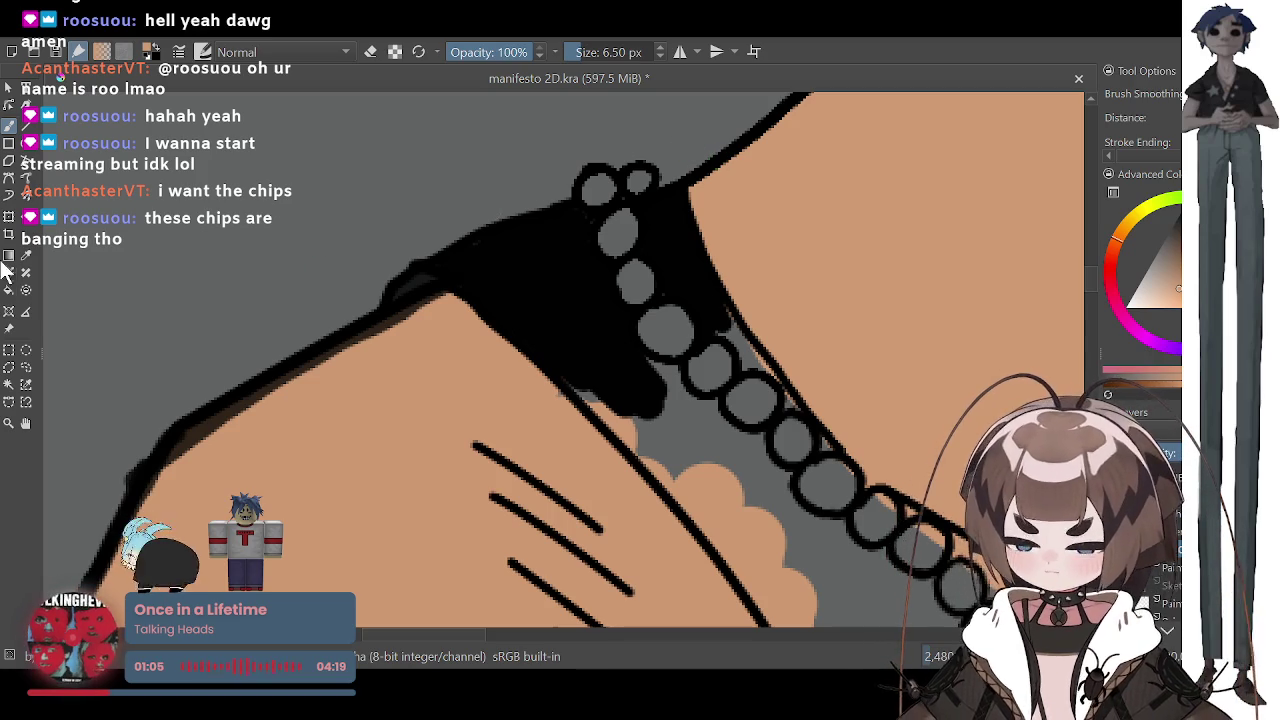
Step: Sample black from the painted strap with the Colour Sampler and return to the Freehand Brush
scroll(720, 160, "down", 3)
scroll(720, 160, "down", 2)
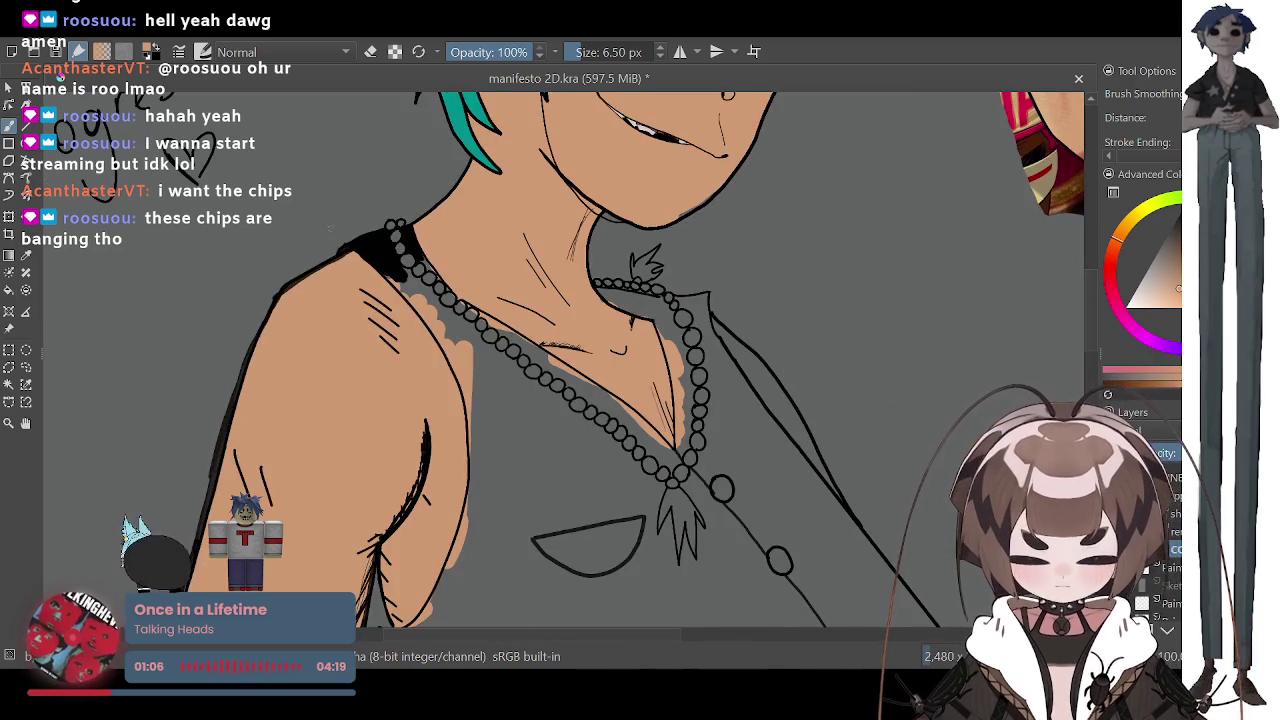
left_click(26, 256)
left_click(378, 250)
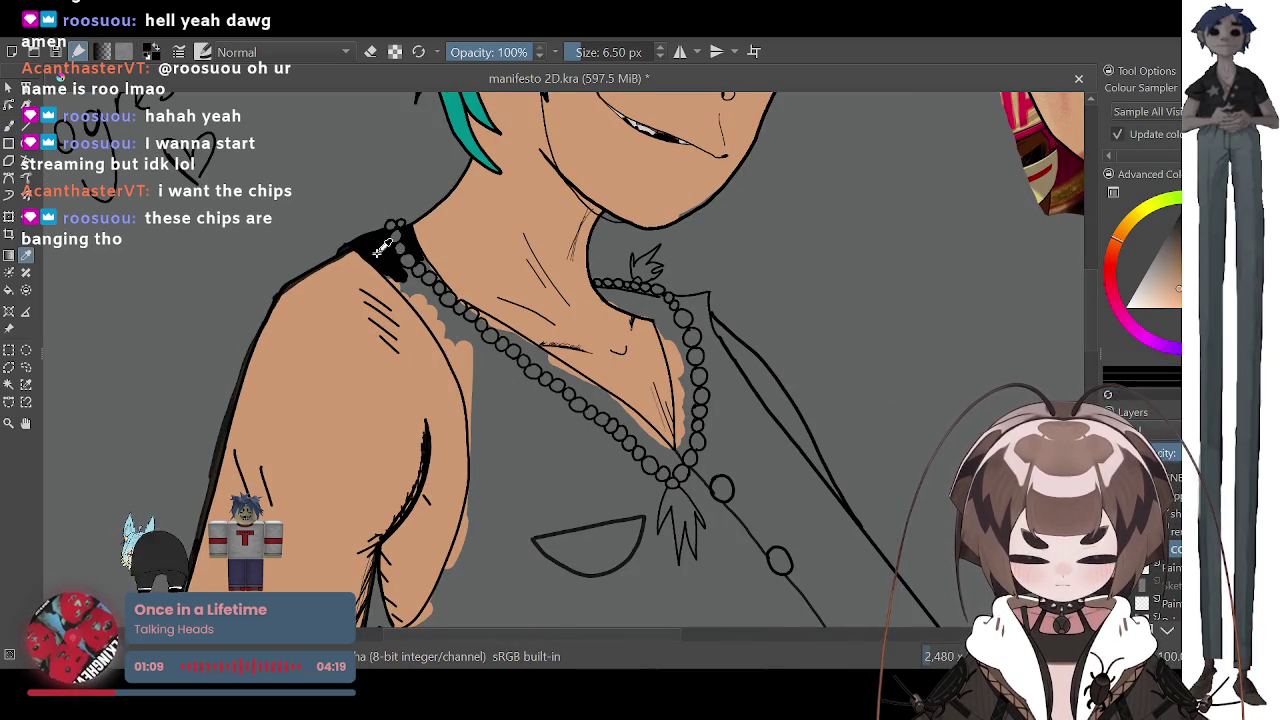
left_click(9, 124)
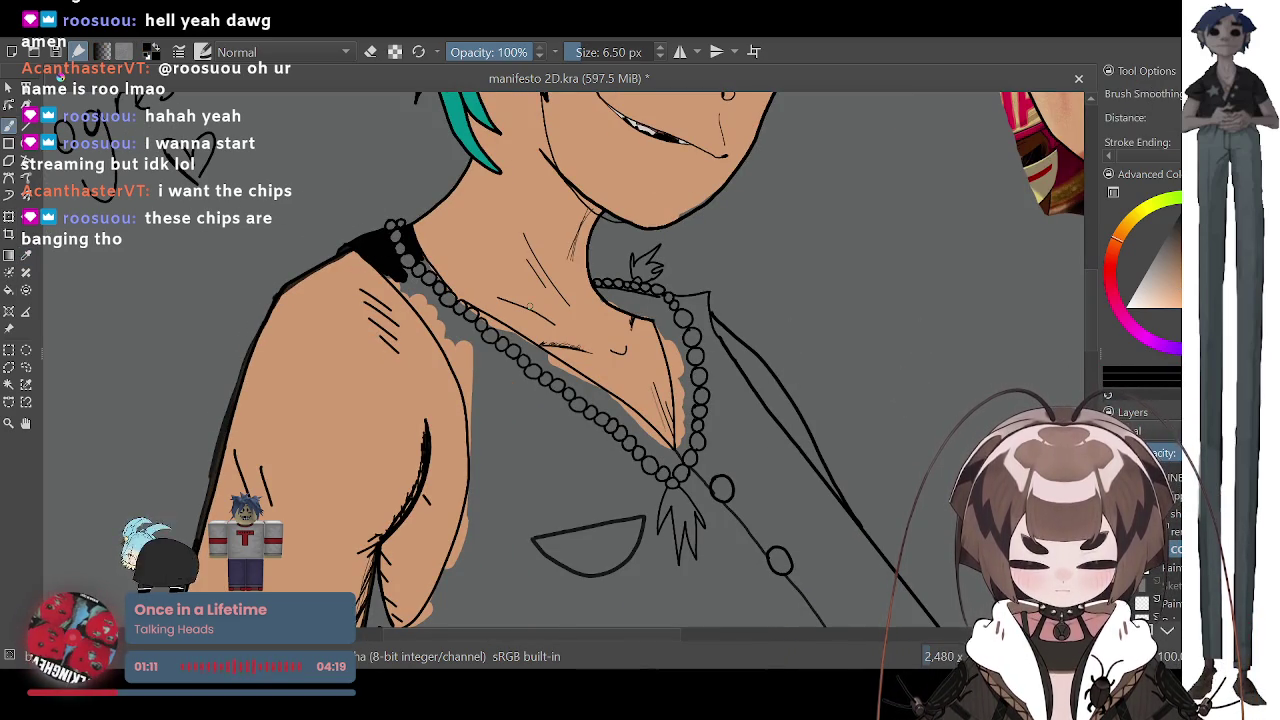
scroll(663, 408, "up", 2)
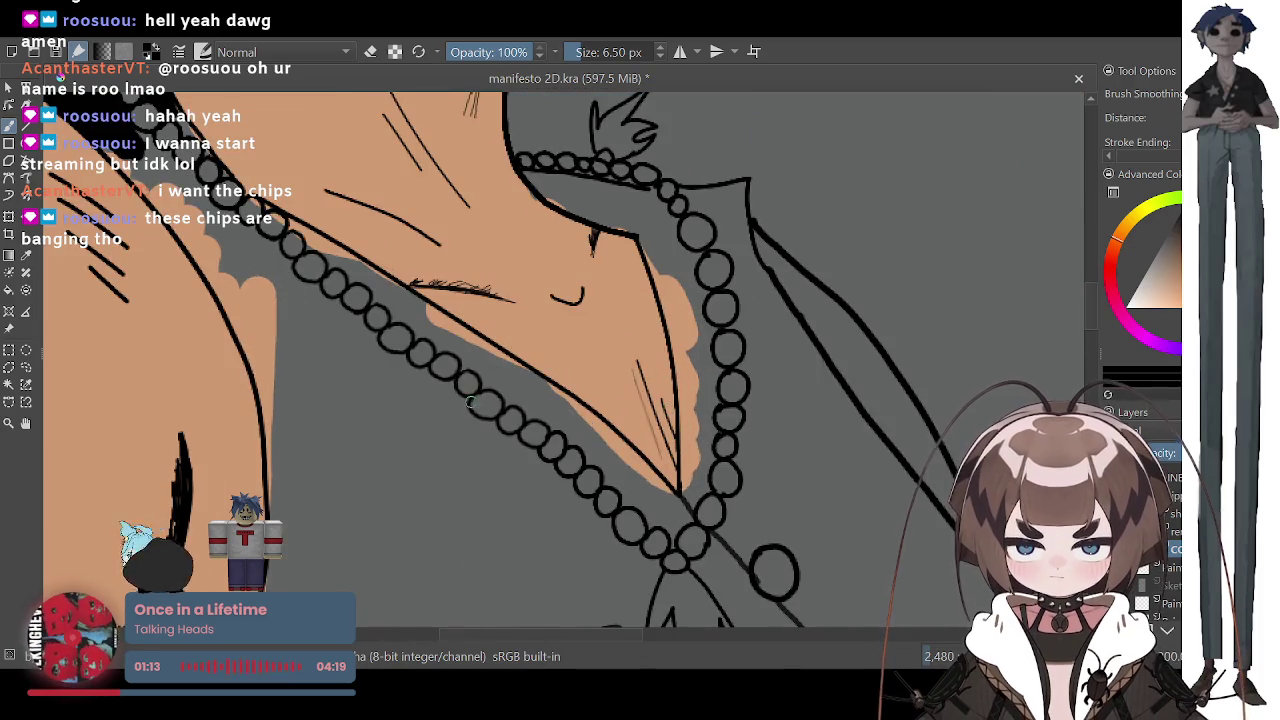
scroll(468, 401, "down", 2)
scroll(320, 355, "up", 2)
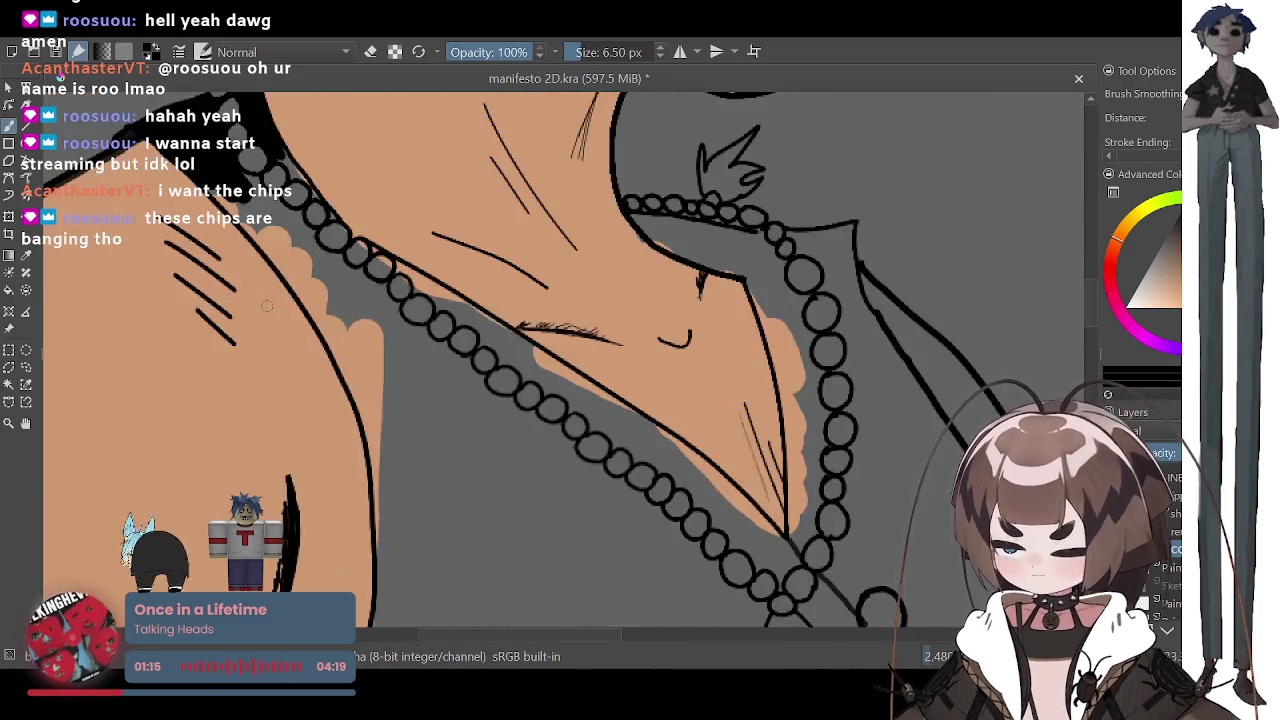
scroll(267, 305, "up", 1)
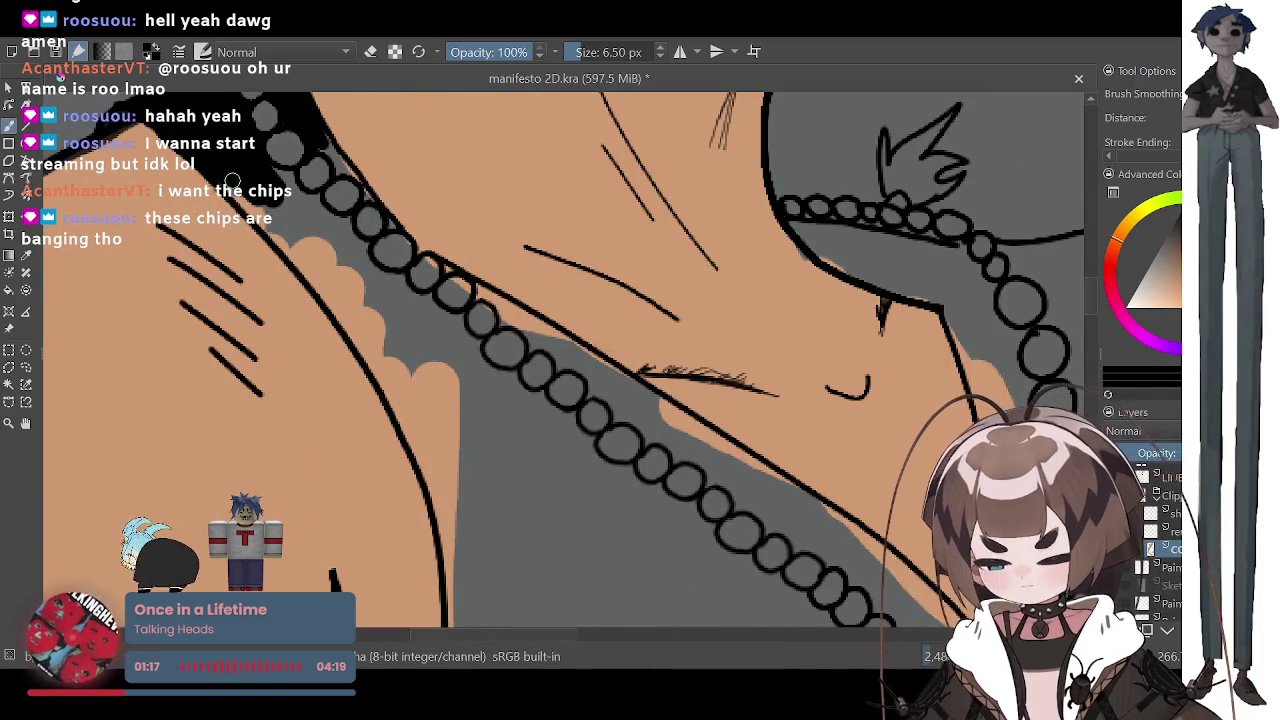
Step: Re-sample the strap's black and paint it into the gap beside the bead necklace
left_click(27, 258)
key("b")
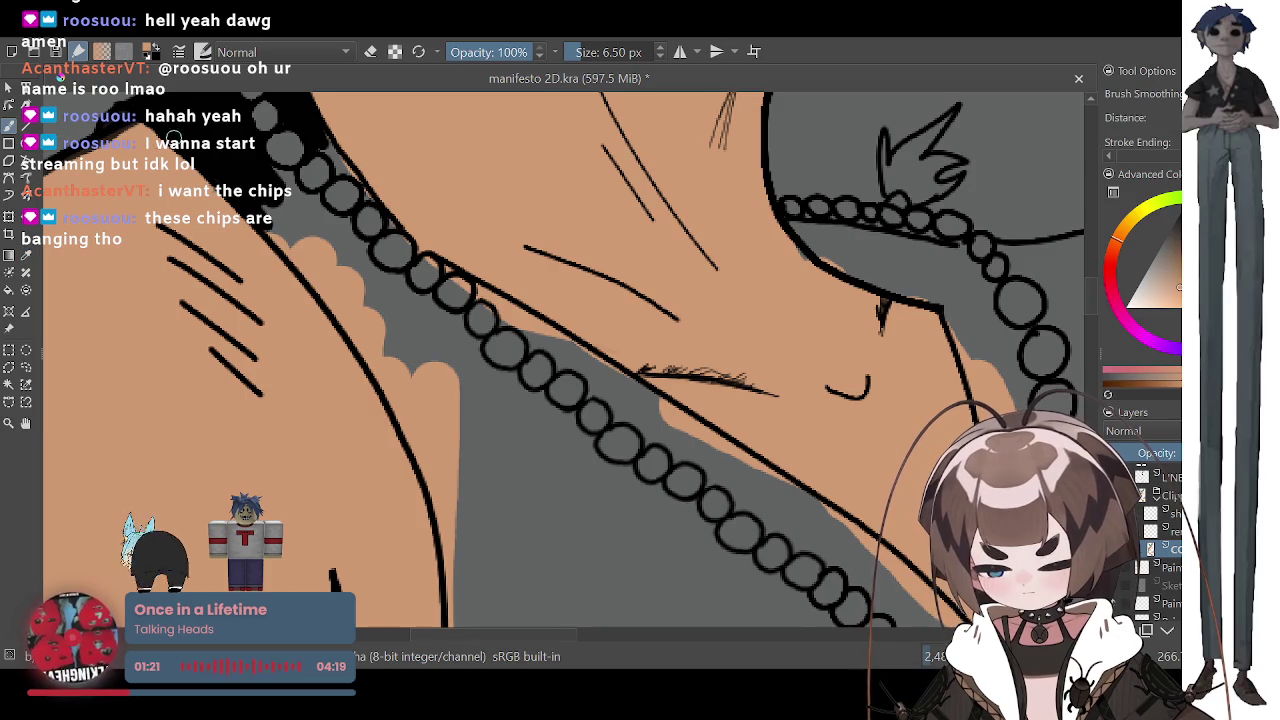
key("p")
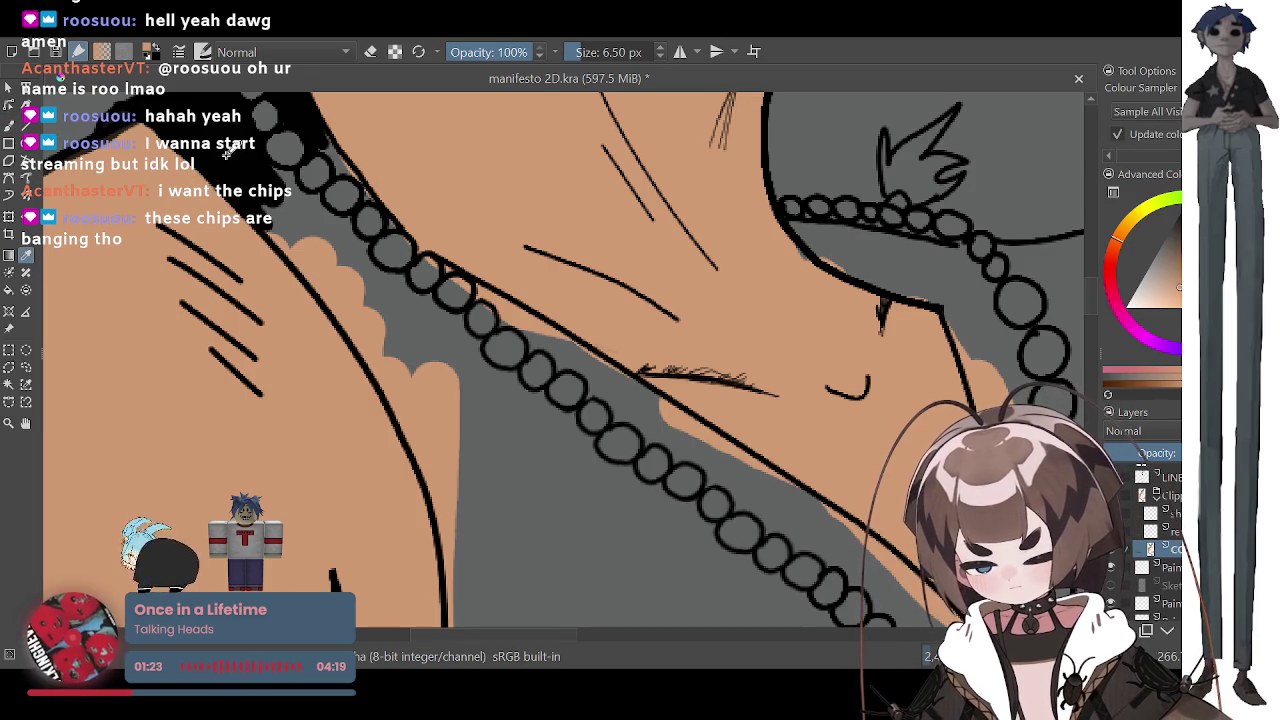
left_click(224, 150)
left_click(10, 125)
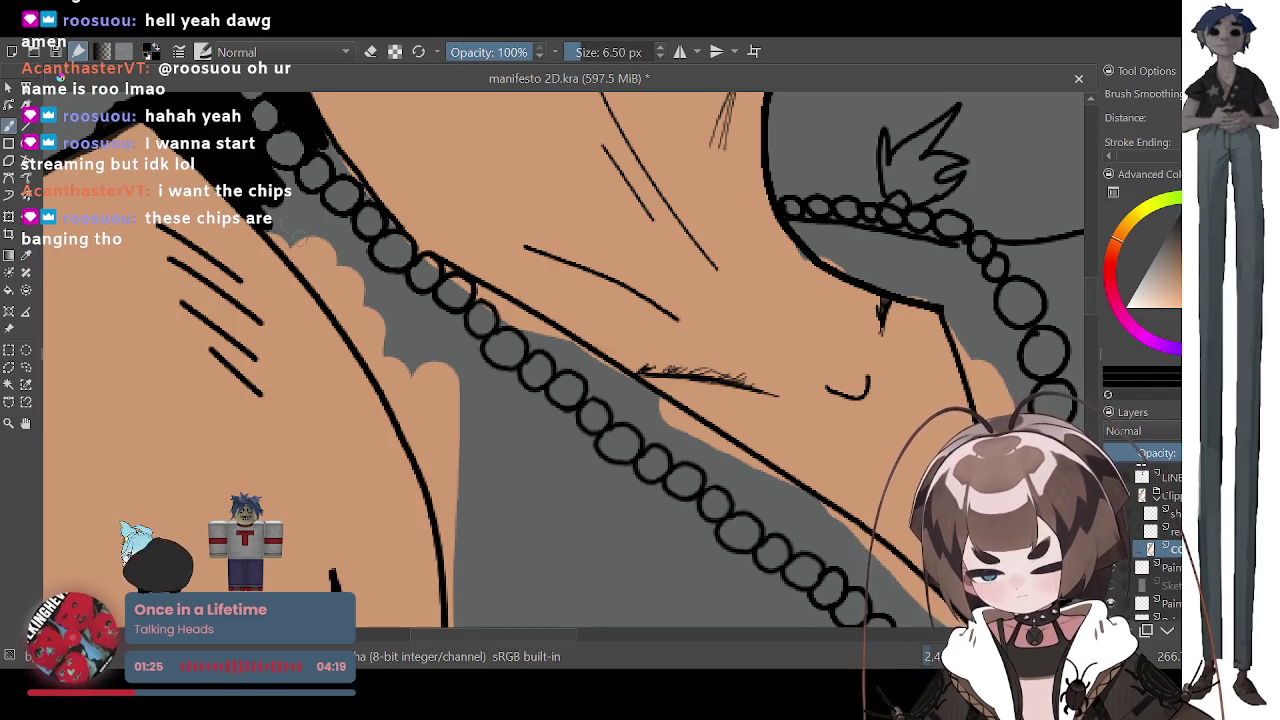
left_click_drag(287, 224, 272, 176)
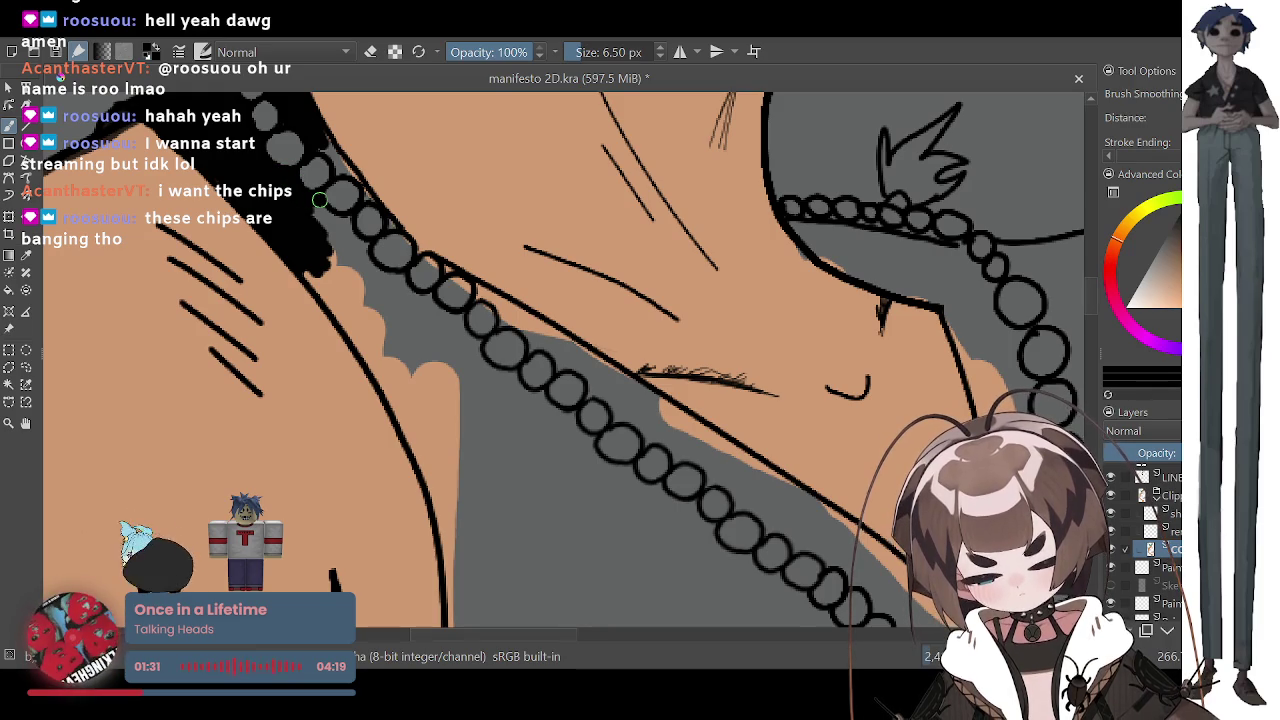
left_click_drag(332, 244, 332, 229)
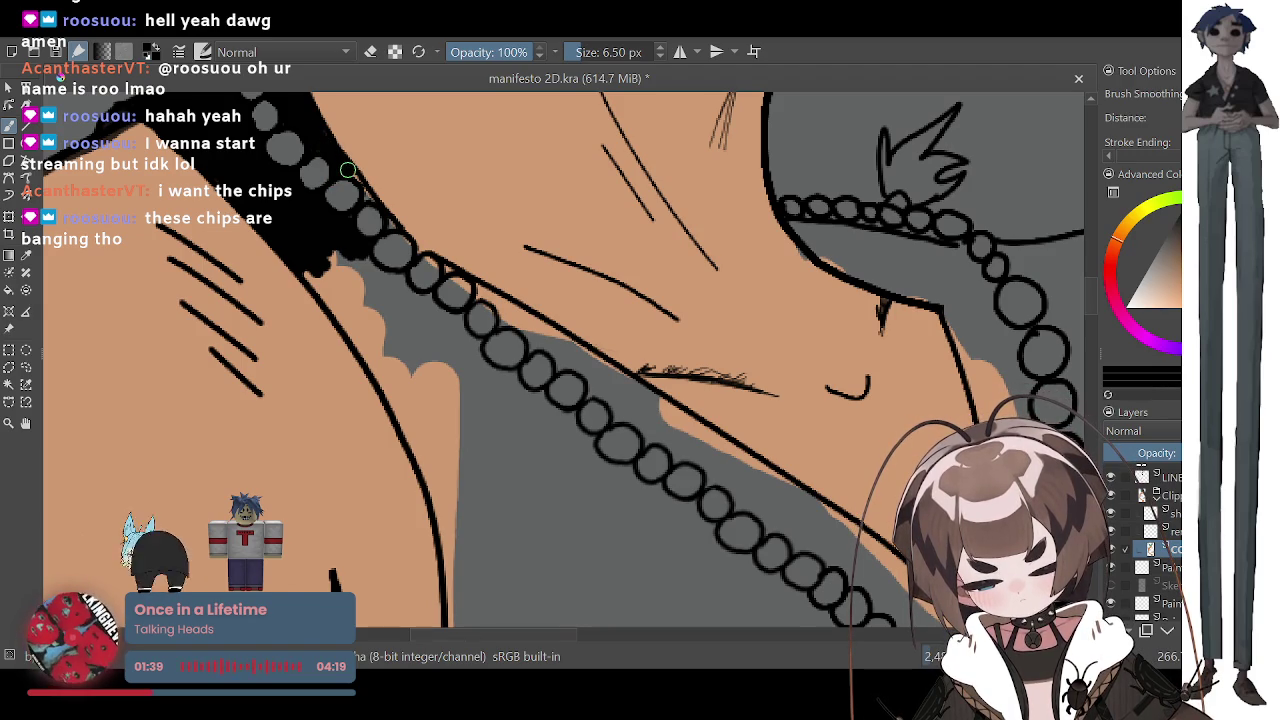
Step: Enlarge the brush to 7.31 px and zoom out to review the figure
left_click_drag(572, 62, 581, 63)
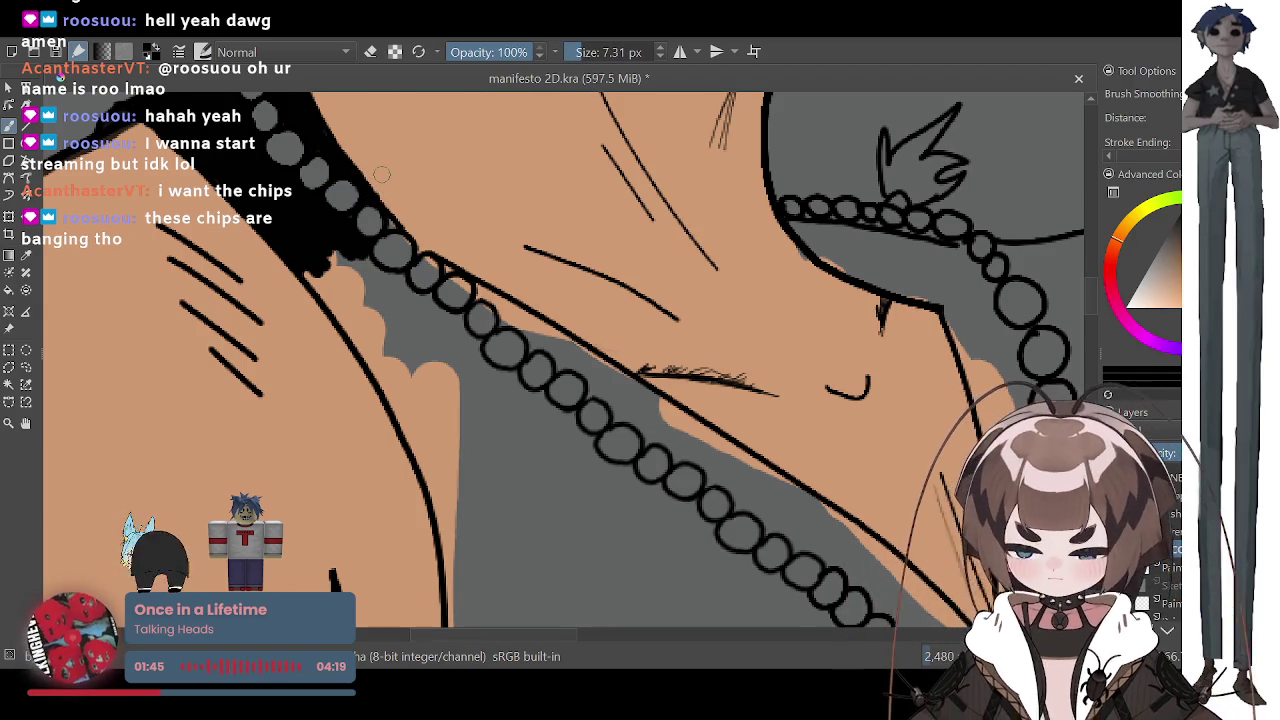
scroll(391, 174, "down", 2)
scroll(391, 174, "down", 2)
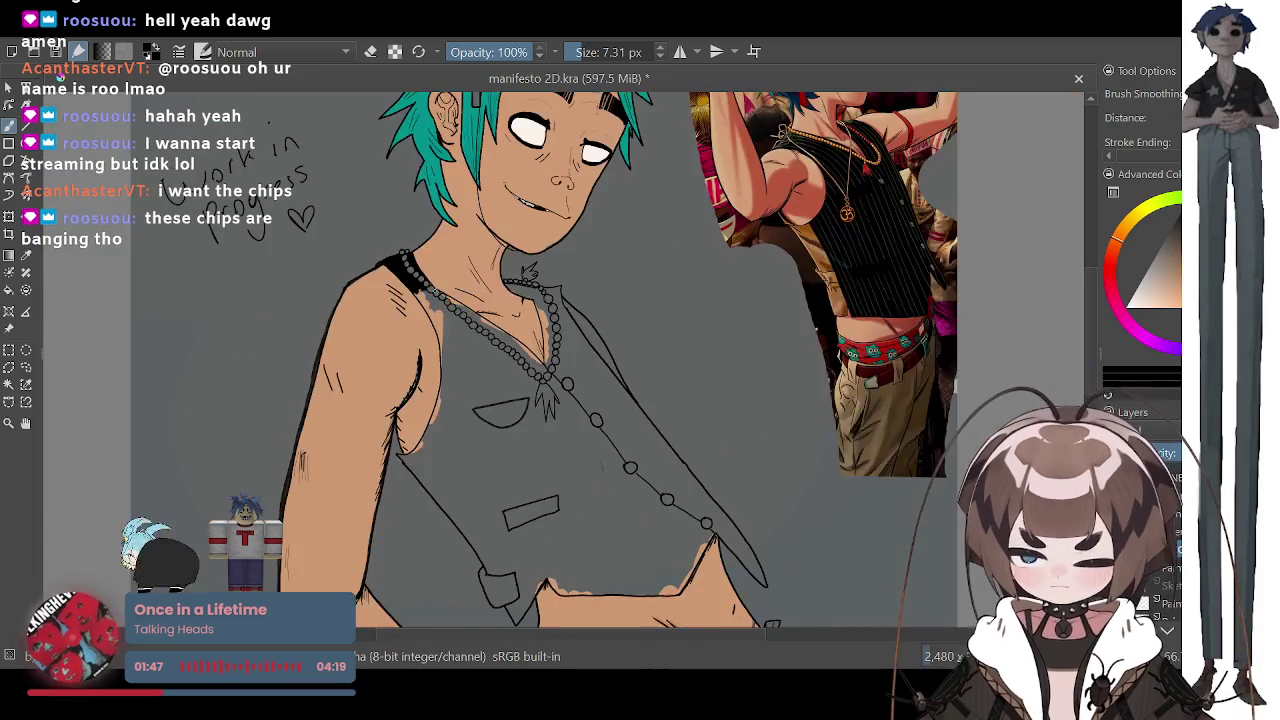
scroll(391, 174, "down", 2)
scroll(464, 300, "up", 2)
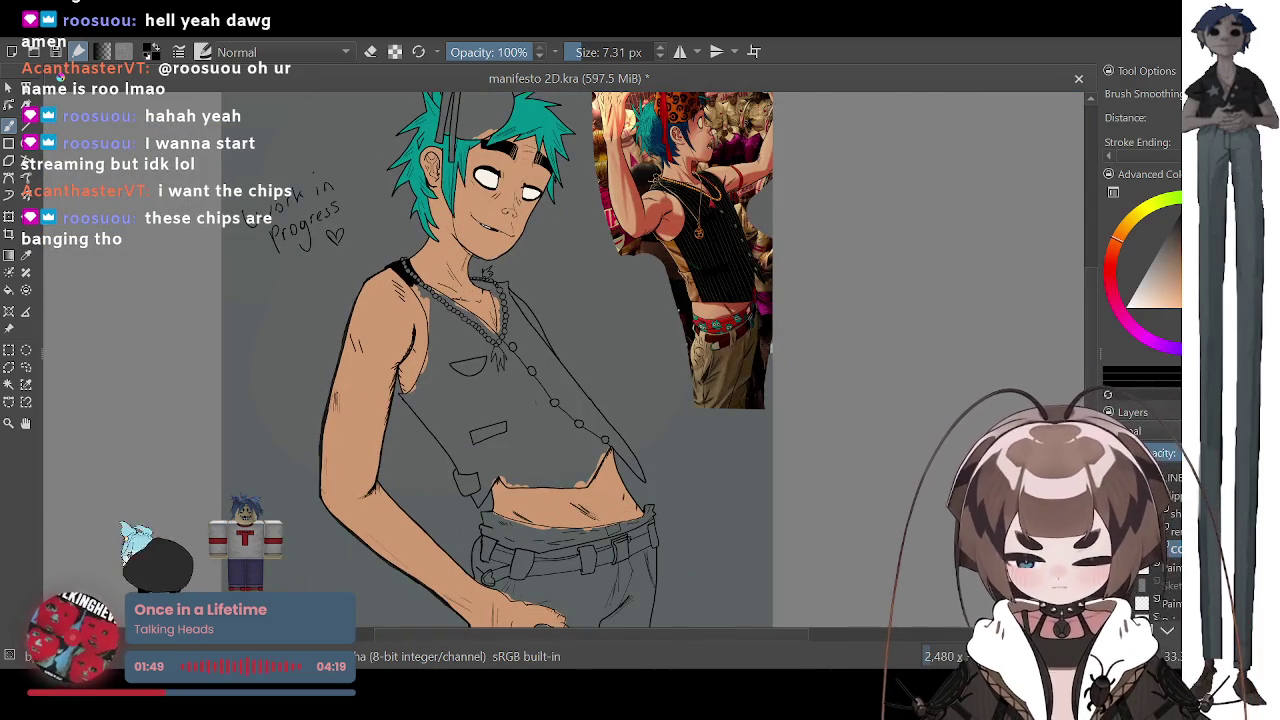
scroll(460, 298, "up", 3)
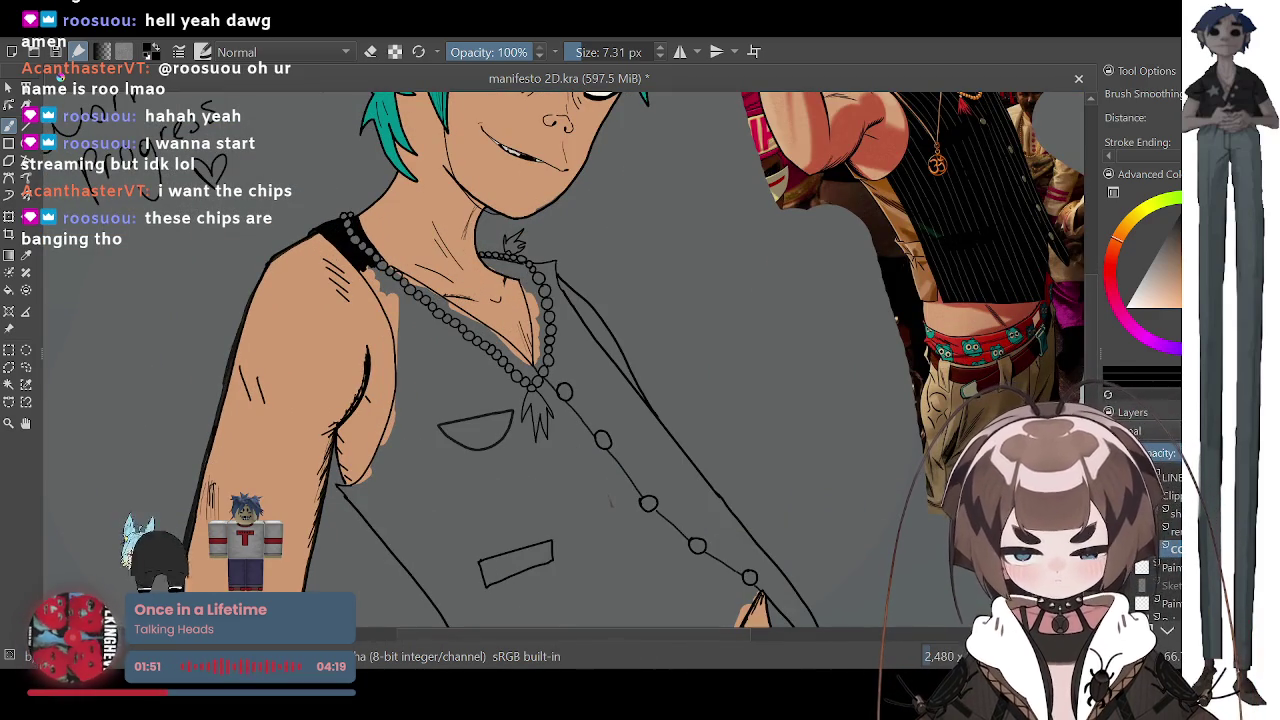